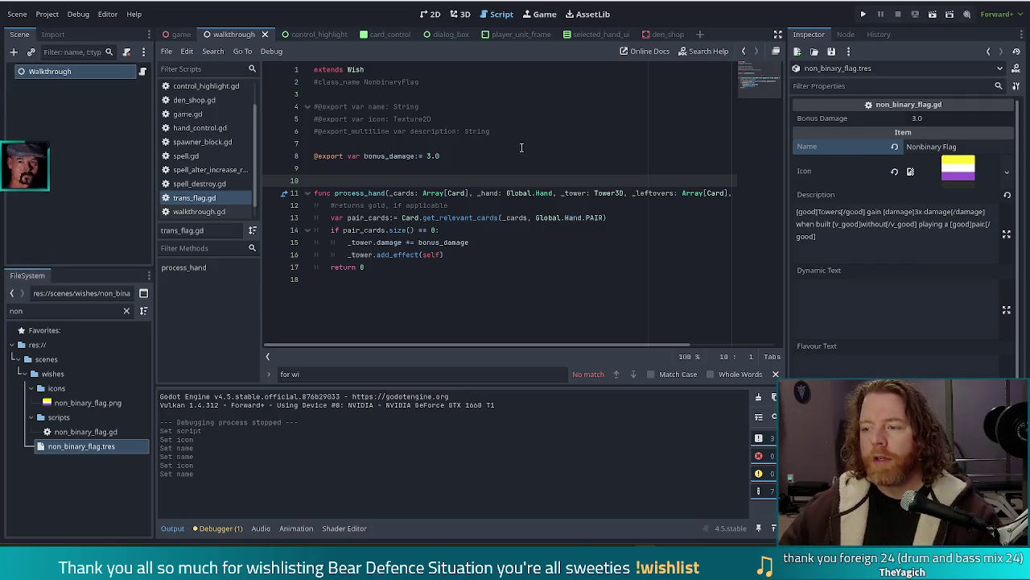
- Filter the FileSystem for 'trans' and load trans_flag.tres into the Inspector
double_click(16, 311)
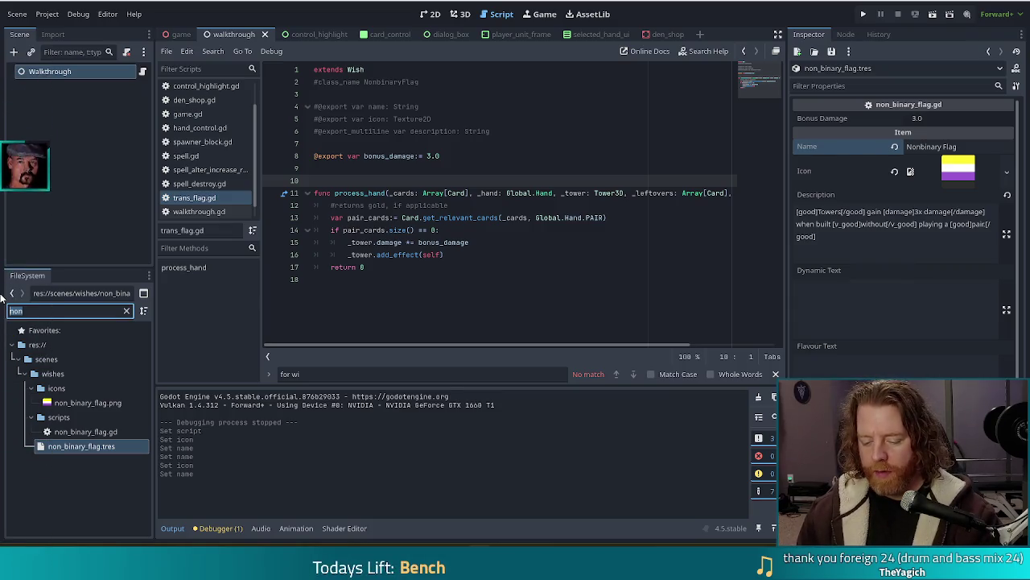
type("trans")
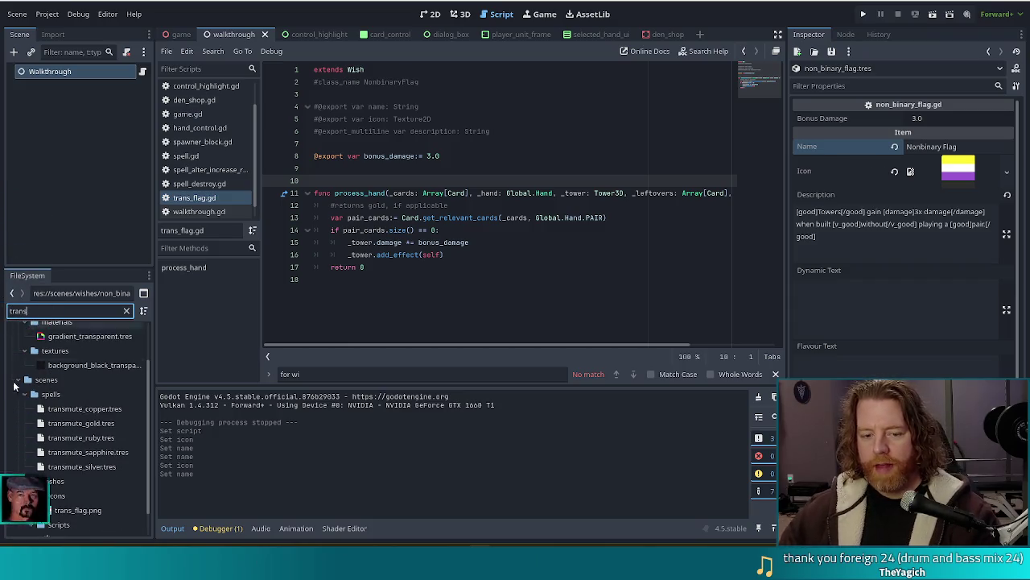
left_click(70, 524)
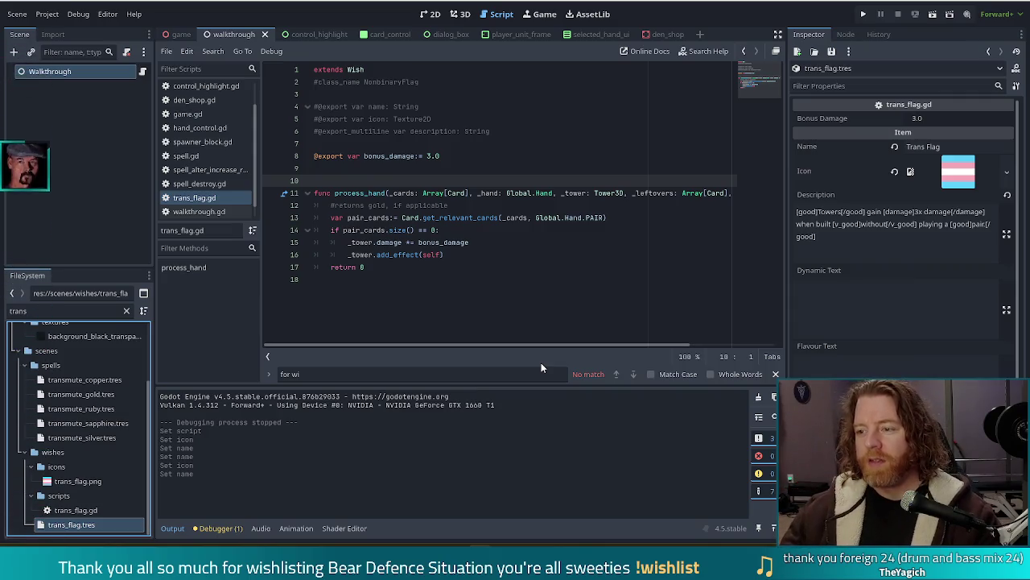
left_click(853, 236)
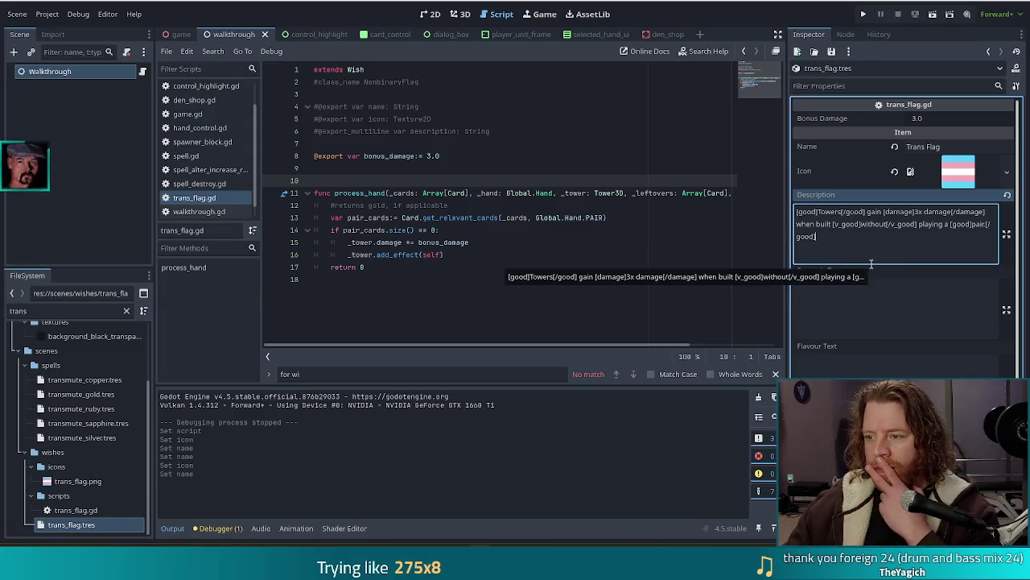
- Change the Trans Flag wish's Bonus Damage from 3.0 to 0.25
left_click(958, 117)
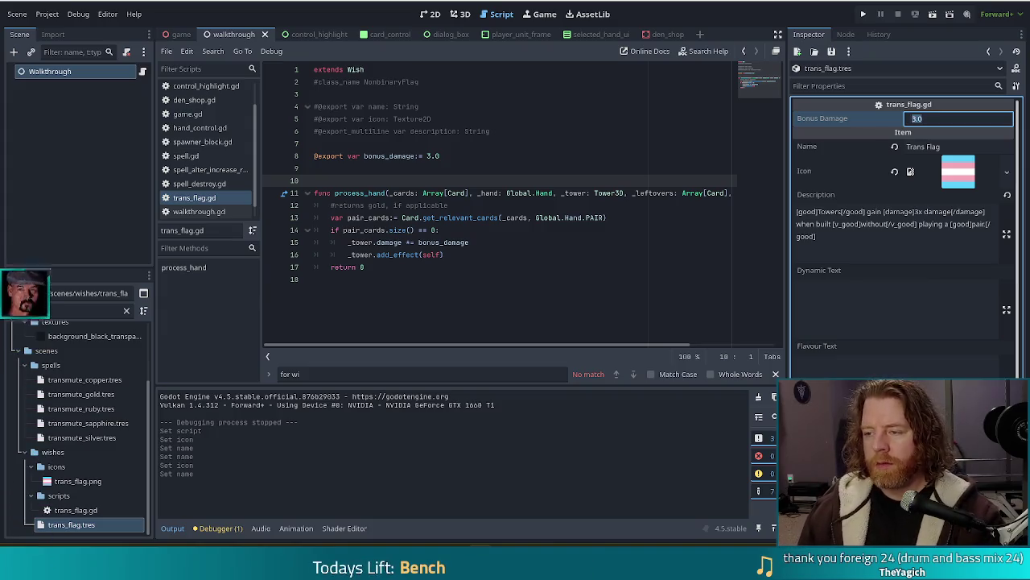
type("0.25")
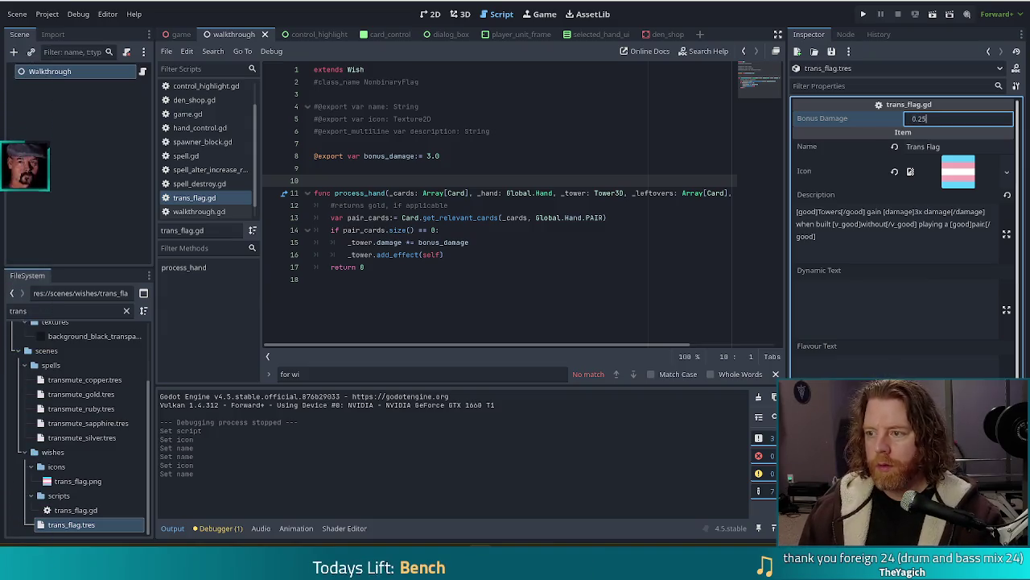
key("Return")
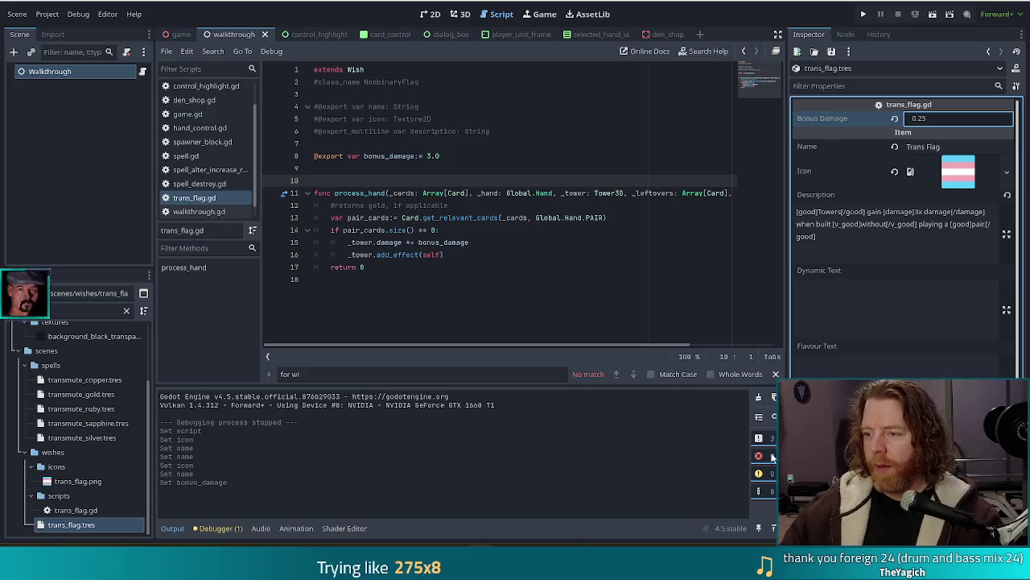
left_click(915, 212)
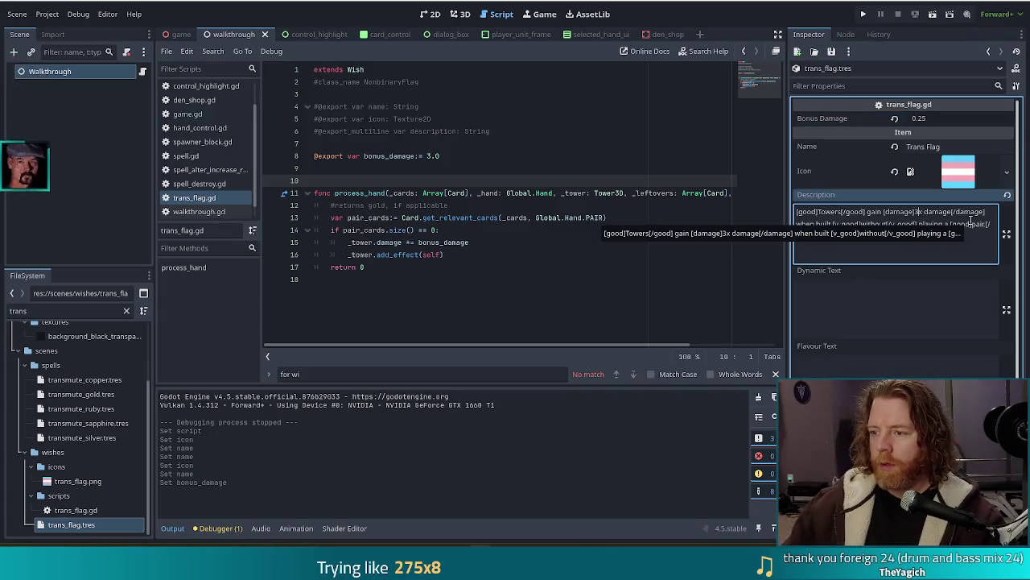
- Change the description's 3x damage to 0.25x and fix the spacing before 'when built'
type("0.25")
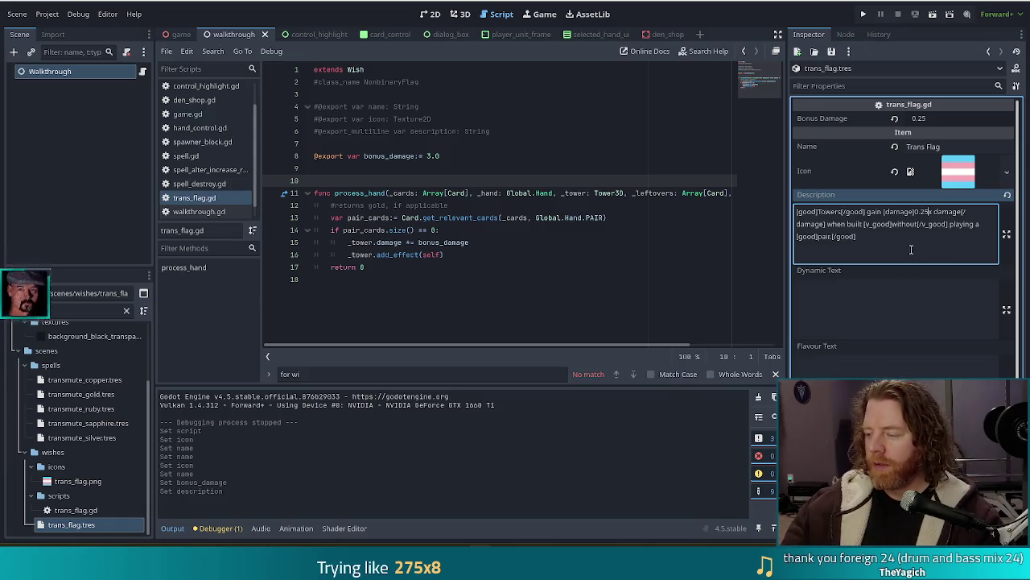
left_click(883, 237)
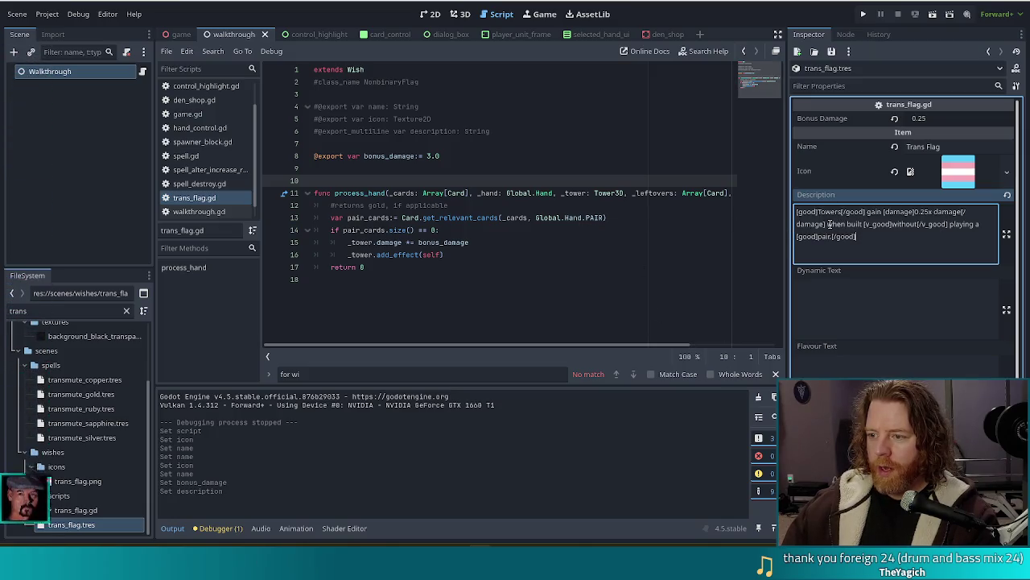
left_click(827, 225)
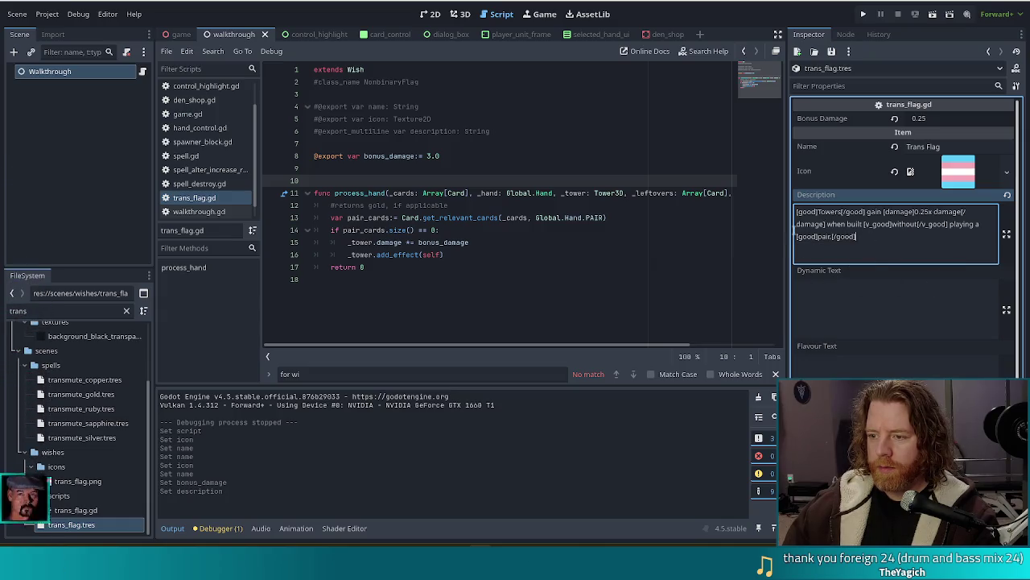
left_click_drag(871, 259, 872, 225)
left_click_drag(942, 227, 964, 211)
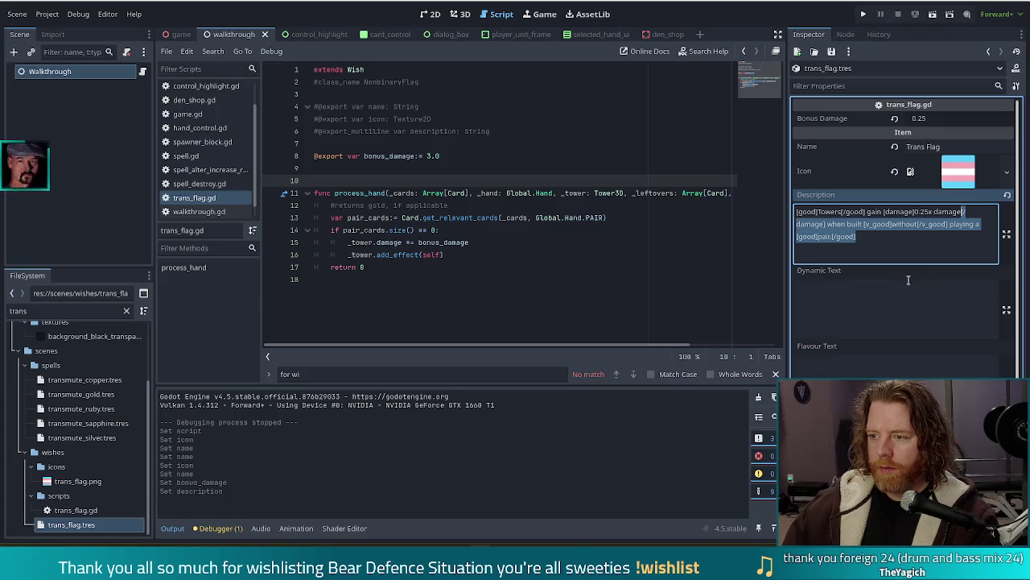
left_click_drag(827, 225, 873, 237)
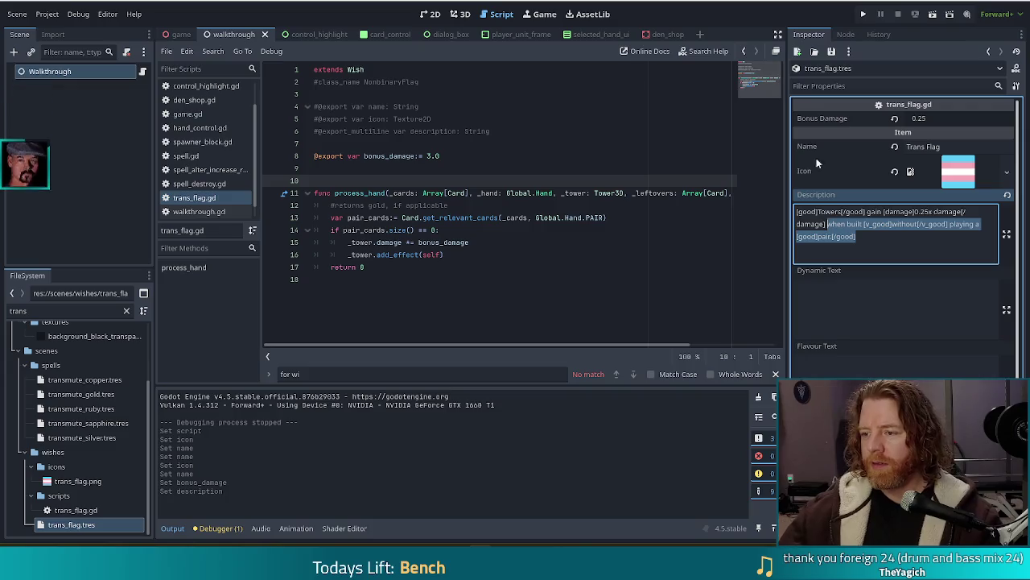
left_click(860, 237)
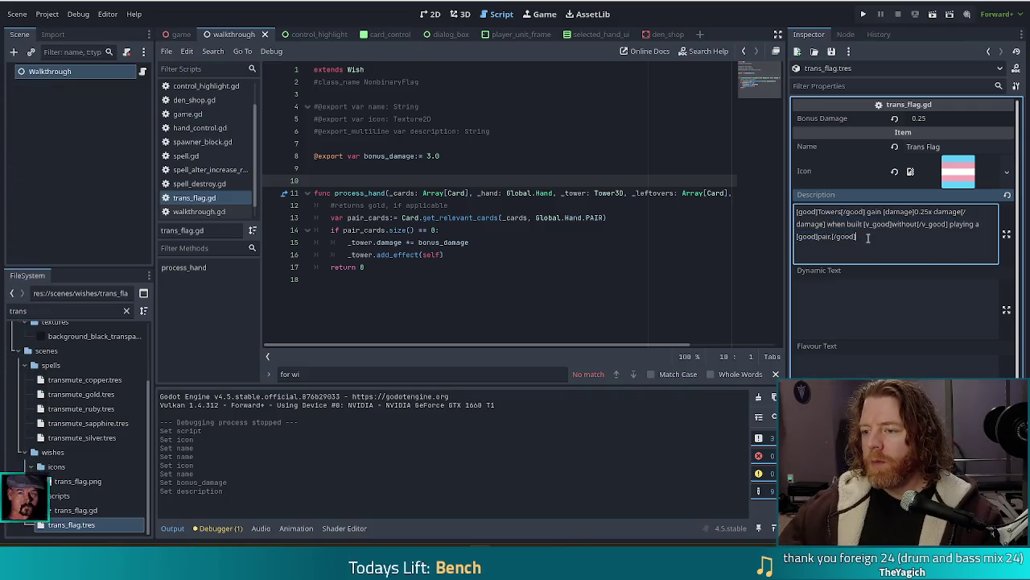
left_click_drag(871, 236, 829, 224)
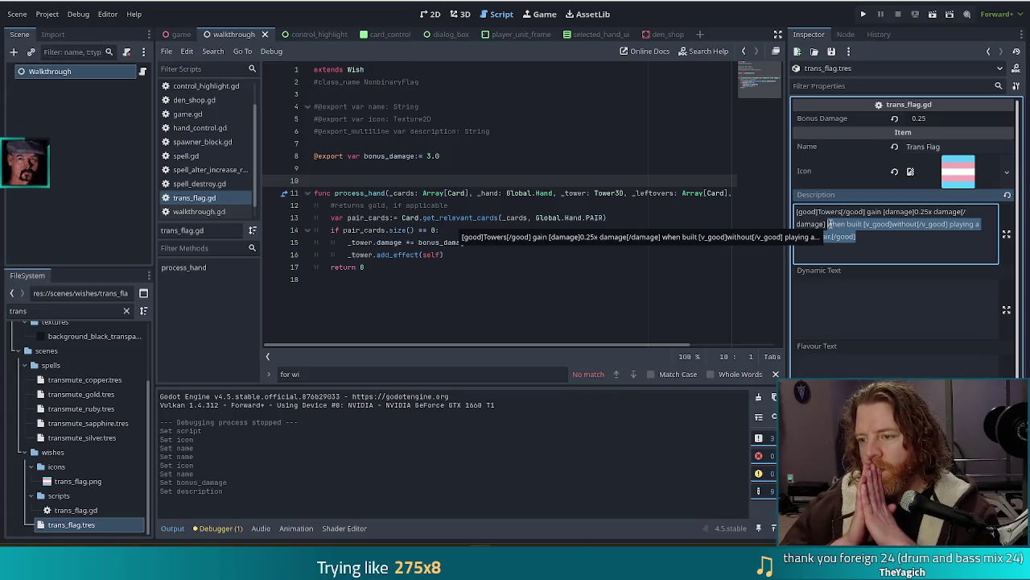
left_click(916, 265)
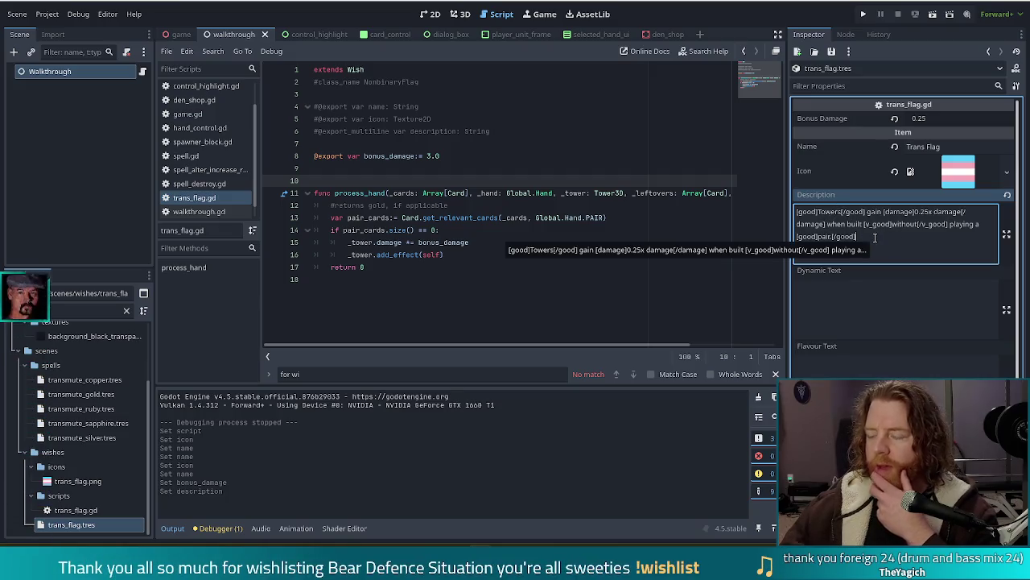
left_click_drag(28, 310, 3, 305)
- Filter for 'rail', load railroad.tres, and edit its same-hand Description text
type("rail")
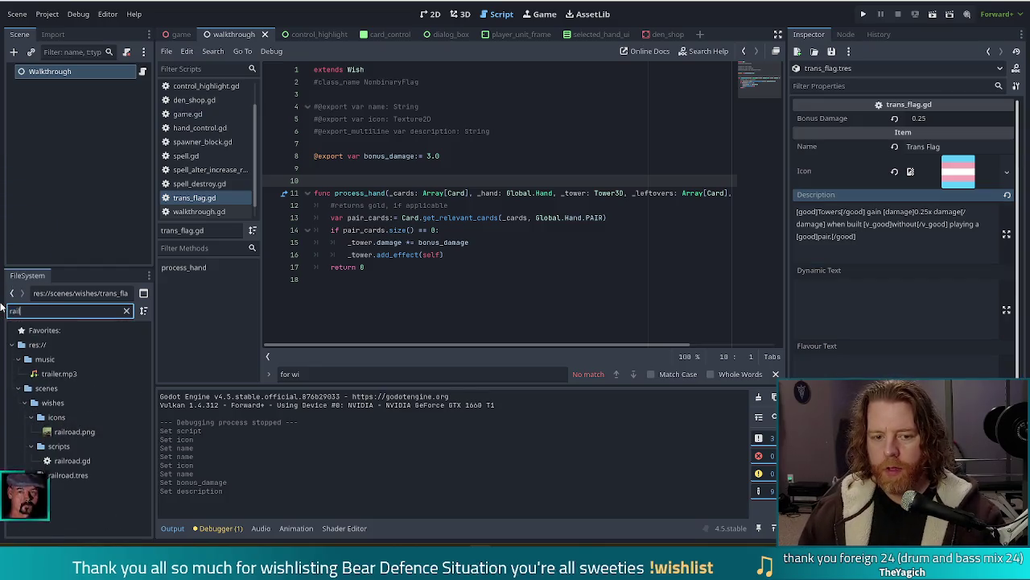
left_click(69, 475)
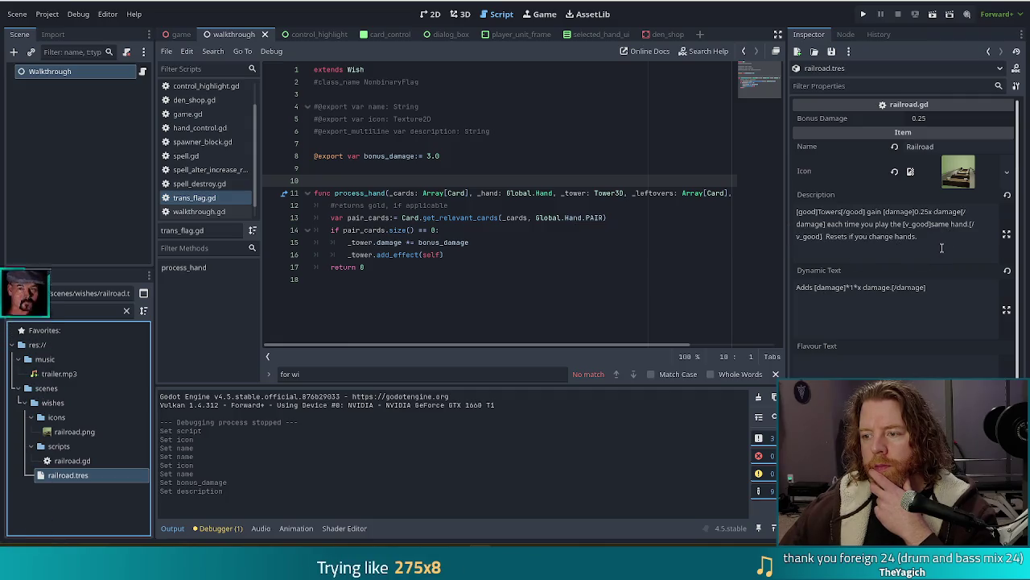
left_click(943, 237)
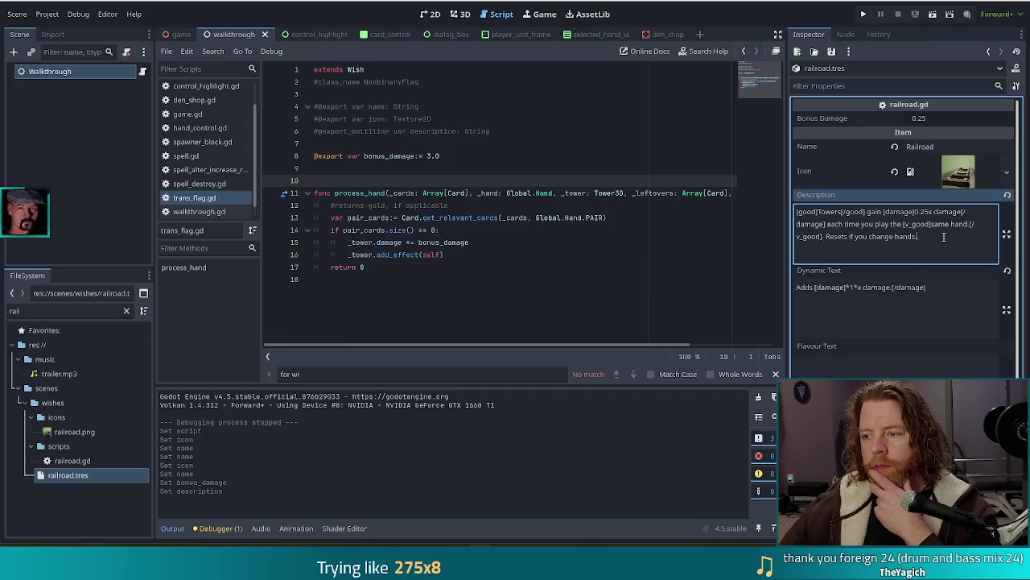
left_click(893, 212)
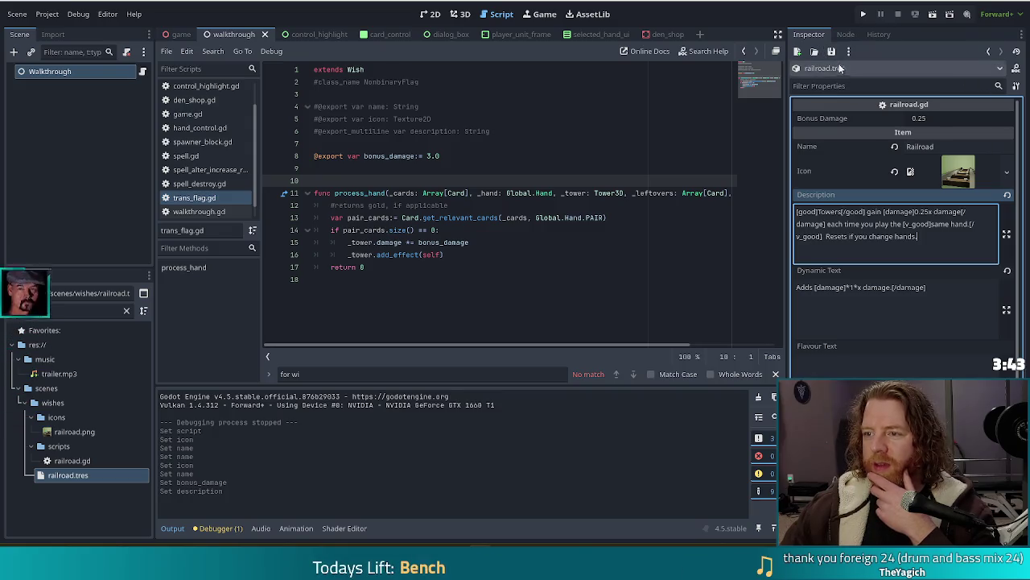
left_click(989, 51)
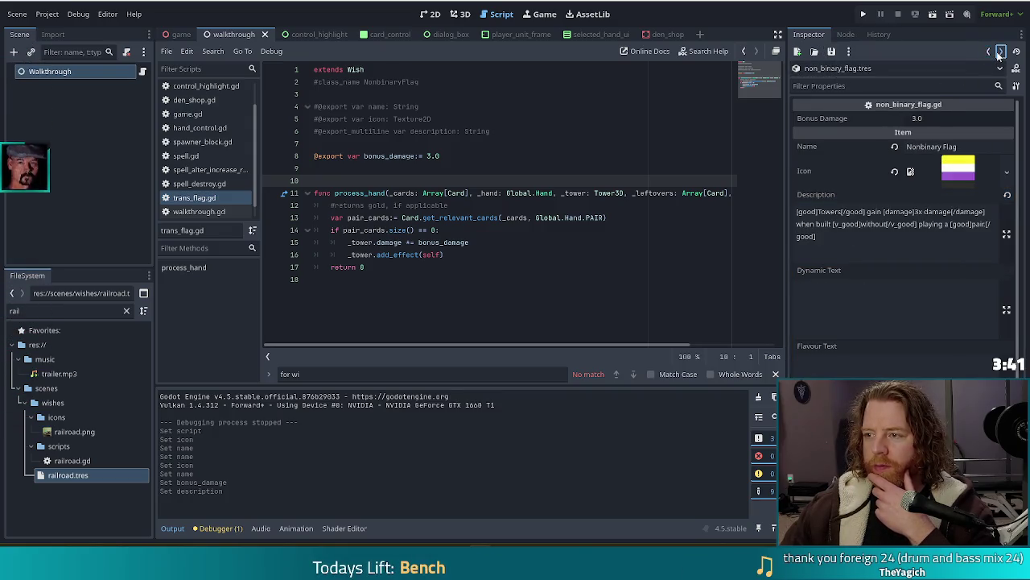
- Return to trans_flag.tres and select the 'without a pair' ending of its description
left_click(989, 51)
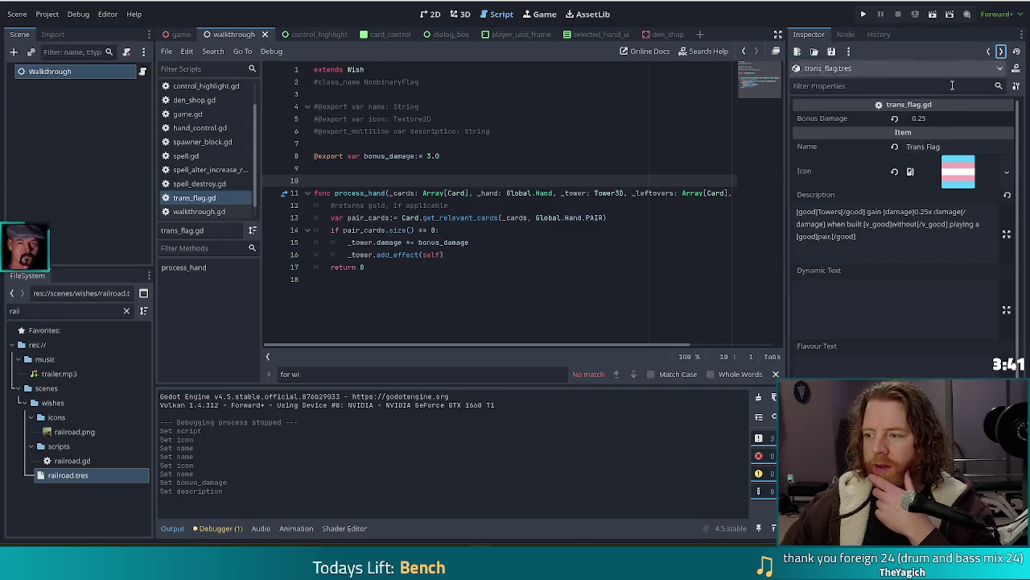
left_click(882, 244)
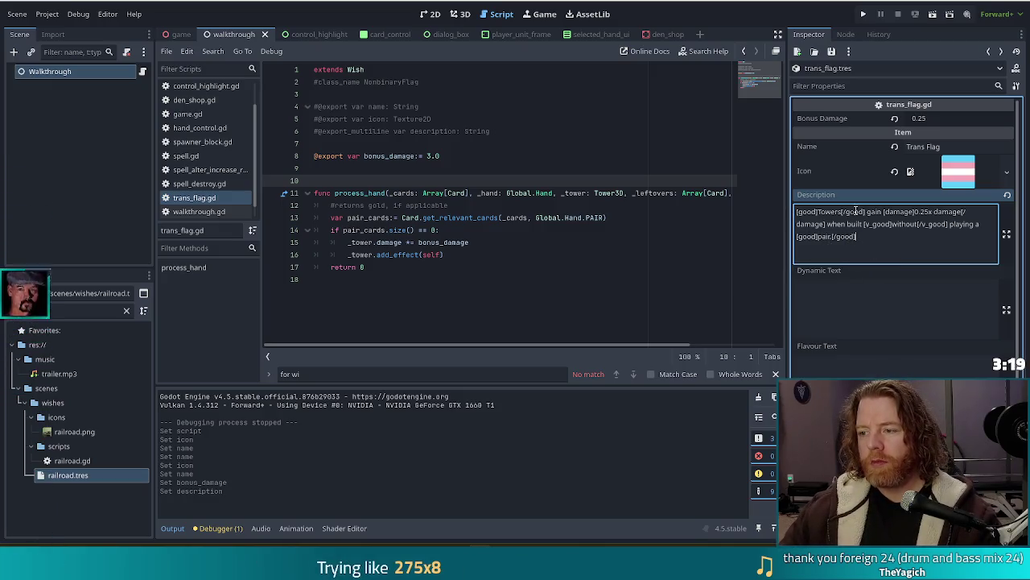
mouse_move(864, 224)
left_mouse_down()
mouse_move(977, 224)
mouse_move(938, 224)
mouse_move(947, 224)
left_mouse_up()
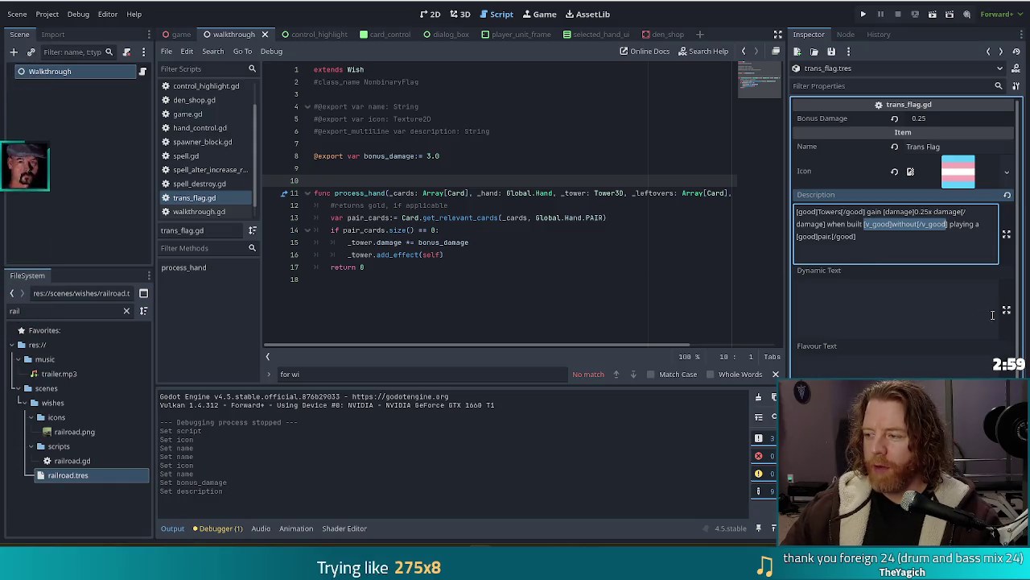
left_click(949, 252)
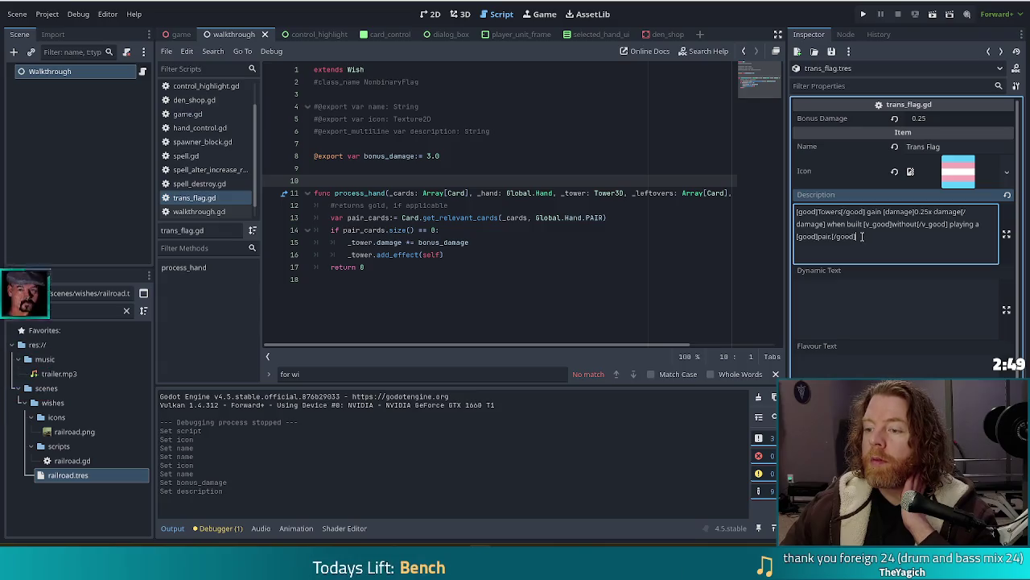
left_click_drag(861, 236, 865, 225)
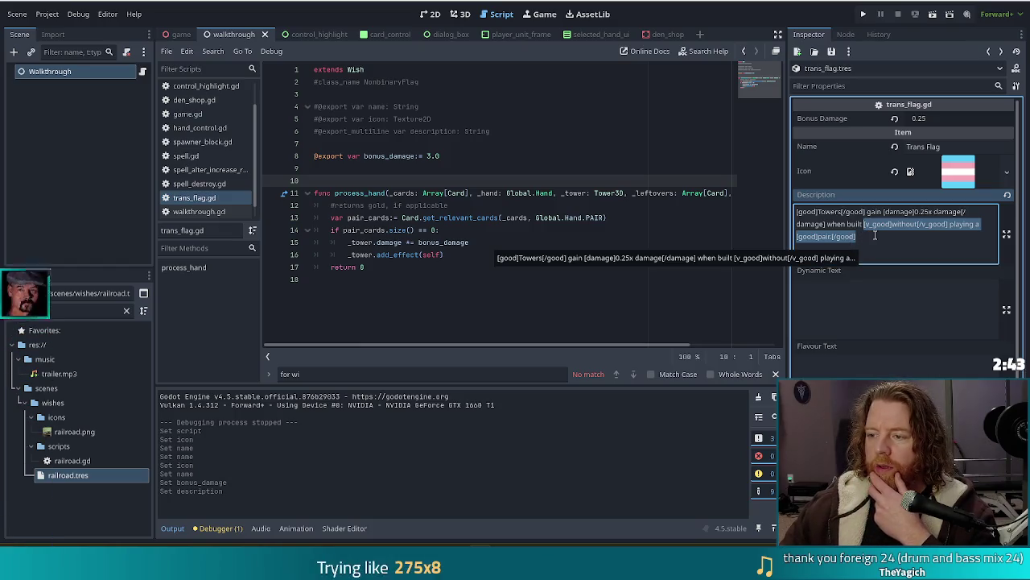
- Replace the ending with 'for each time a Jack, Queen, or King changes rank.' and tag the card names [good]
left_click_drag(865, 236, 864, 225)
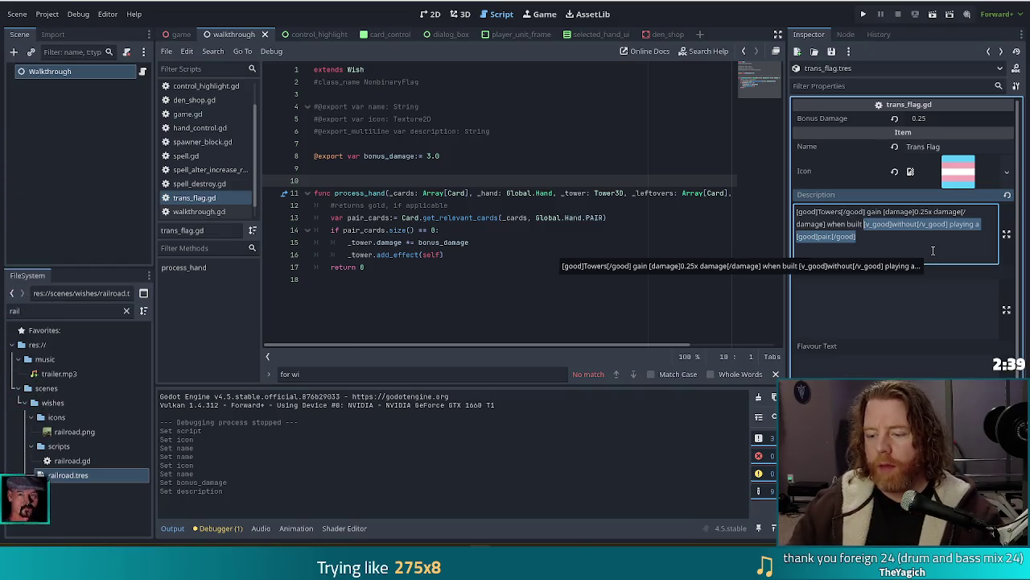
type("for each")
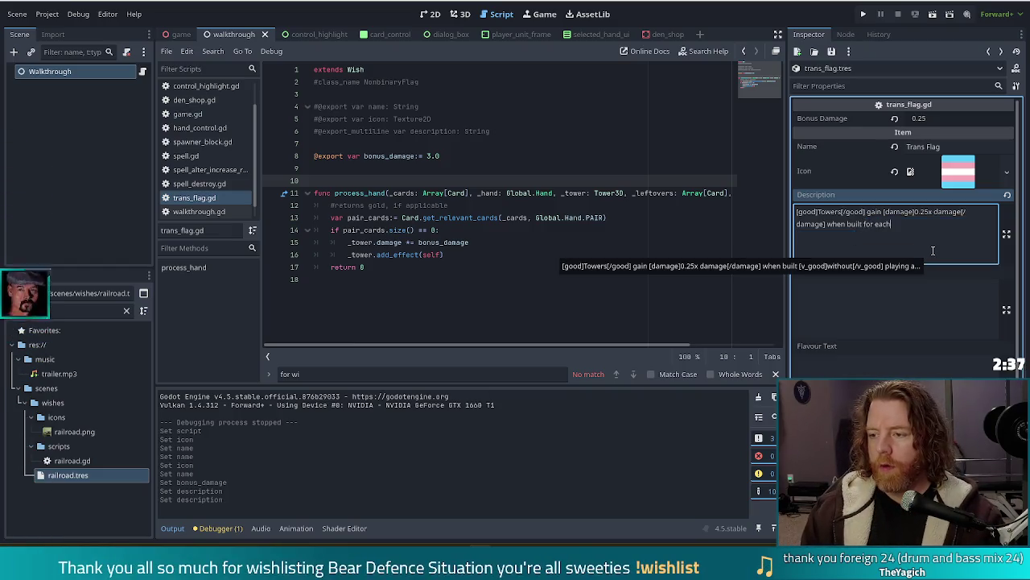
type(" time a Ja")
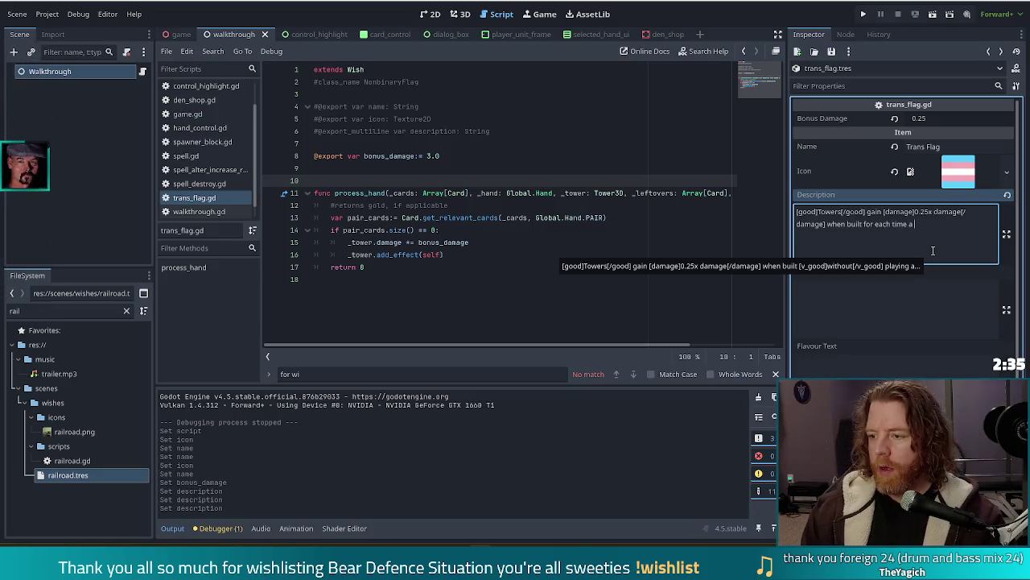
type("ck, Queen")
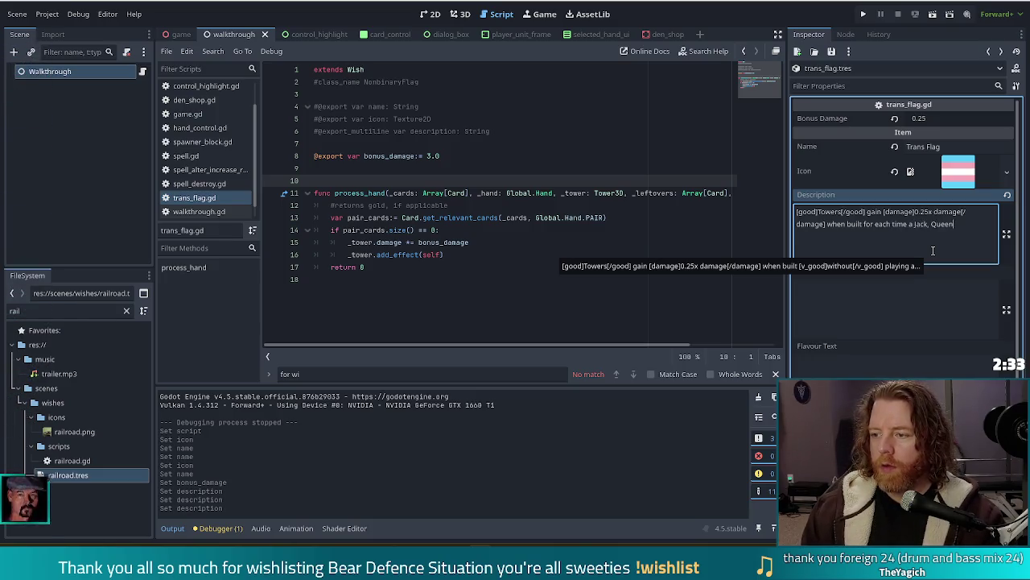
type(", or King ch")
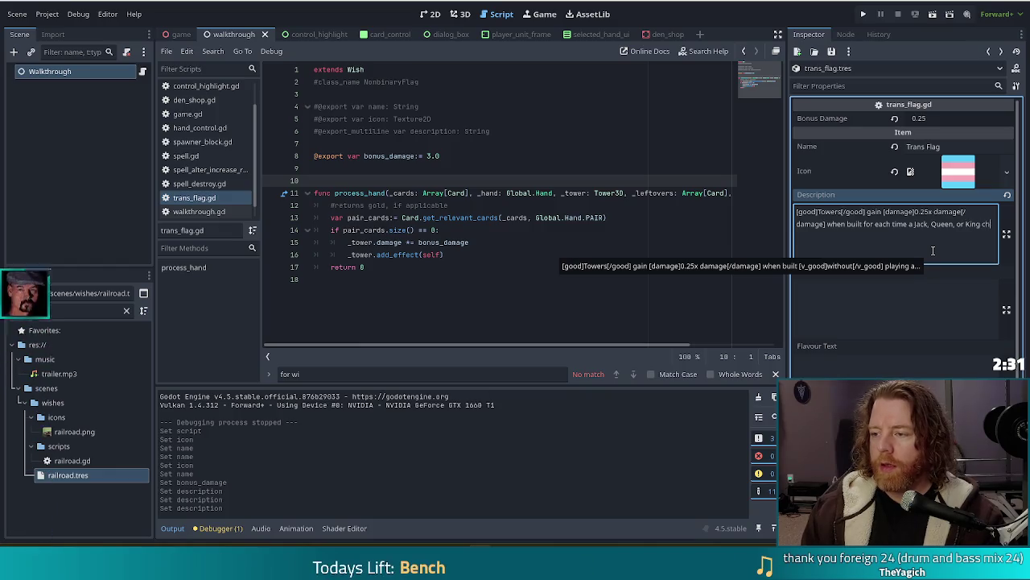
type("anges rank")
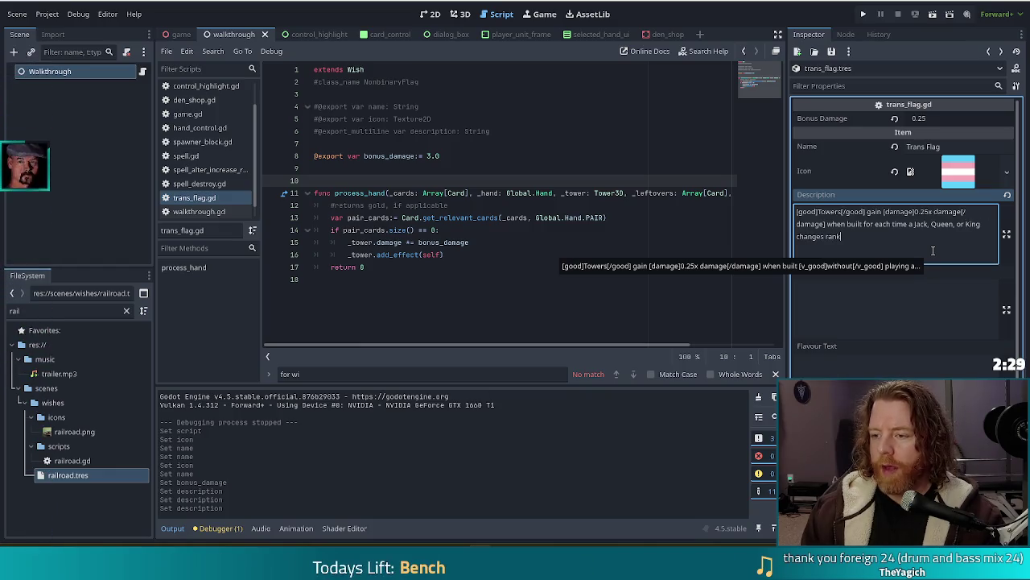
type(".")
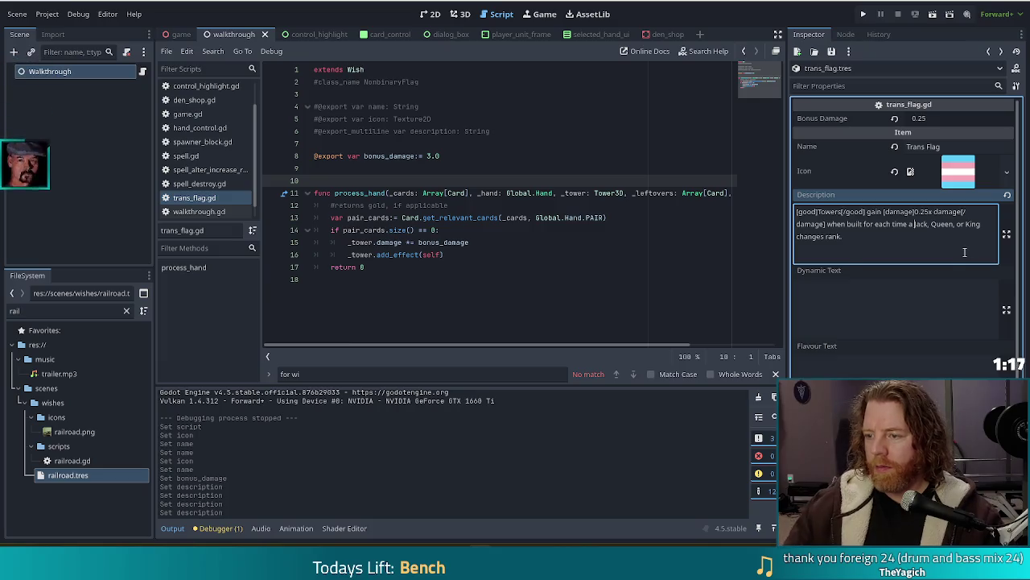
type("[good]")
key("ctrl+Right")
key("ctrl+Right")
key("ctrl+Right")
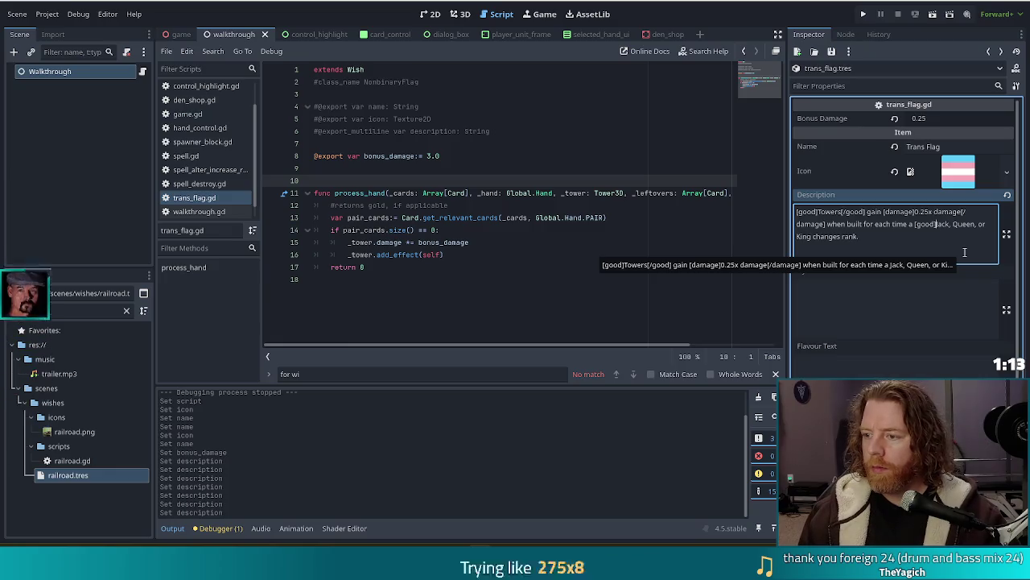
type("[")
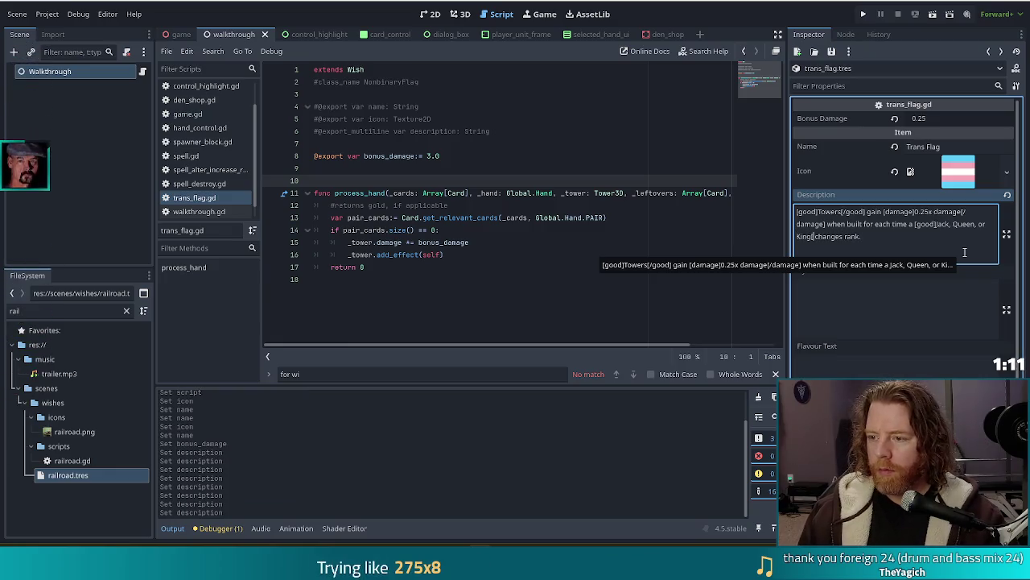
type("good]")
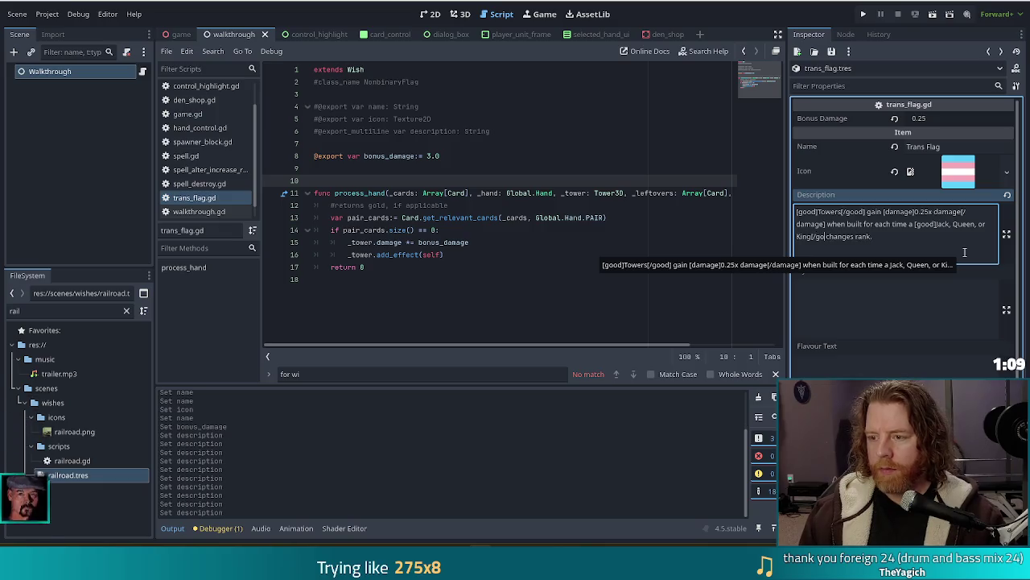
- Wrap 'rank.' in [good]...[/good] tags and save the resource
left_click(867, 236)
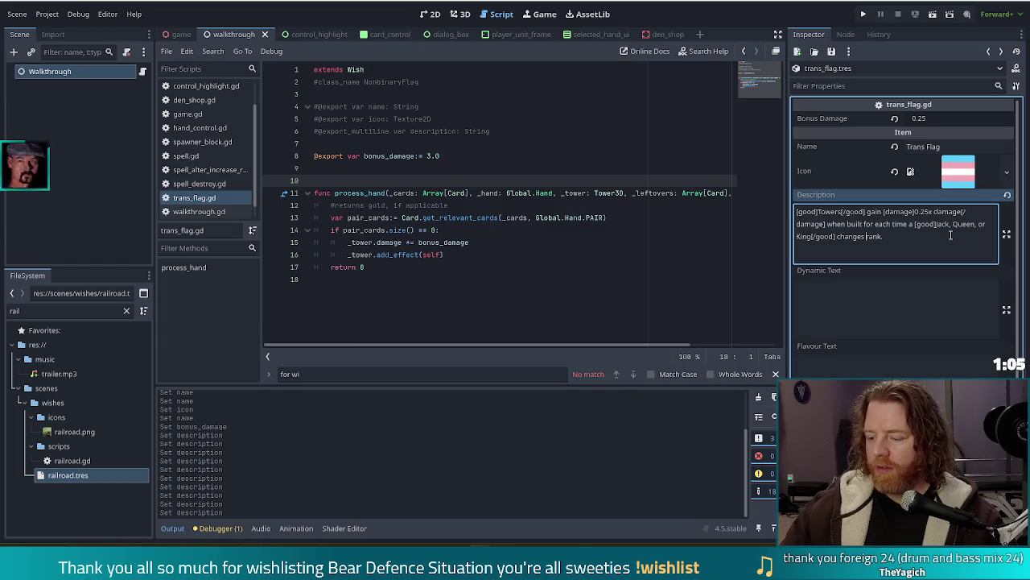
type("[good]")
left_click(950, 235)
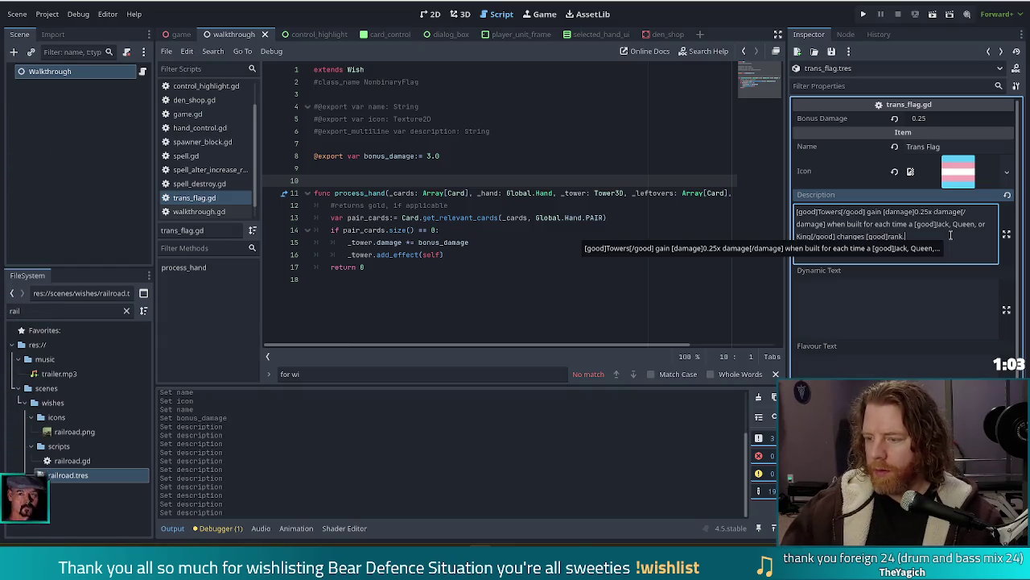
type("[/good]")
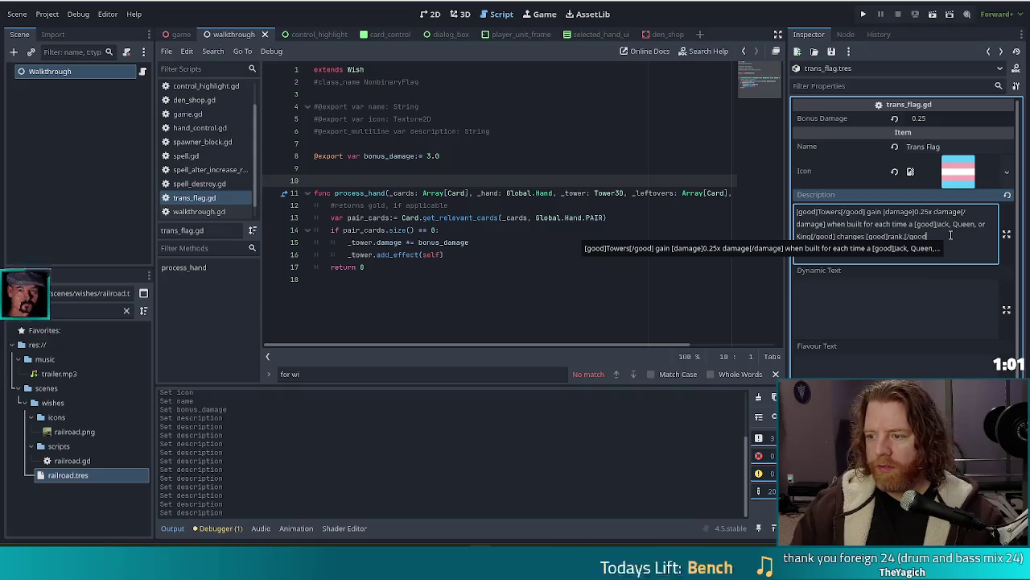
key("ctrl+s")
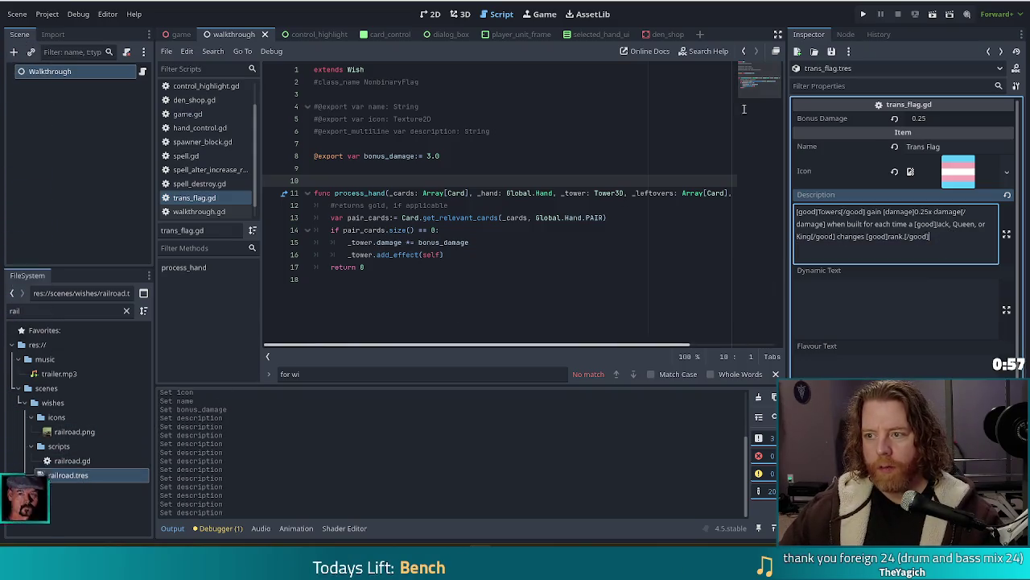
- Copy Railroad's Dynamic Text 'Adds [damage]*1*x damage.[/damage]' into the Trans Flag's empty Dynamic Text
left_click(989, 51)
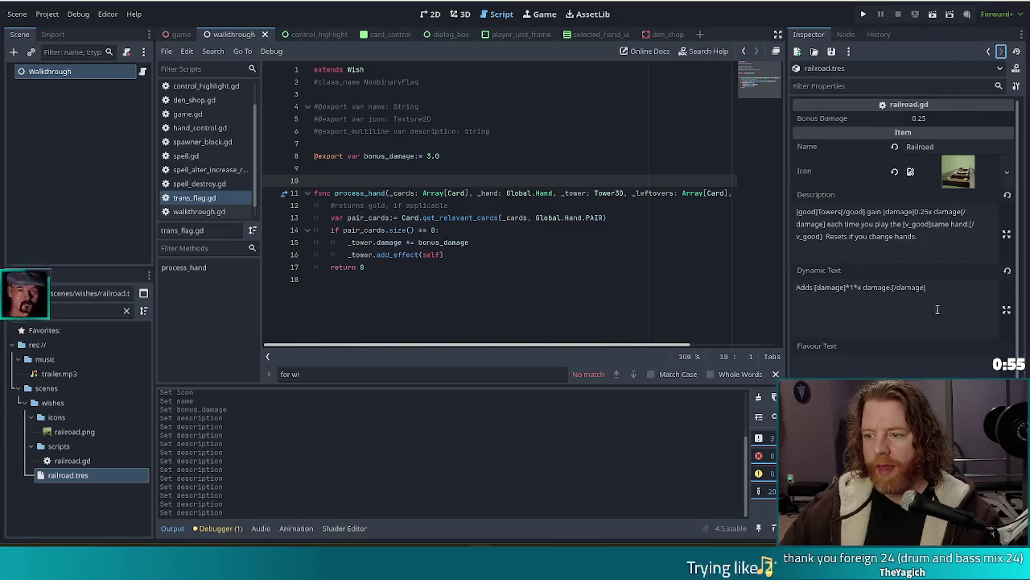
triple_click(797, 287)
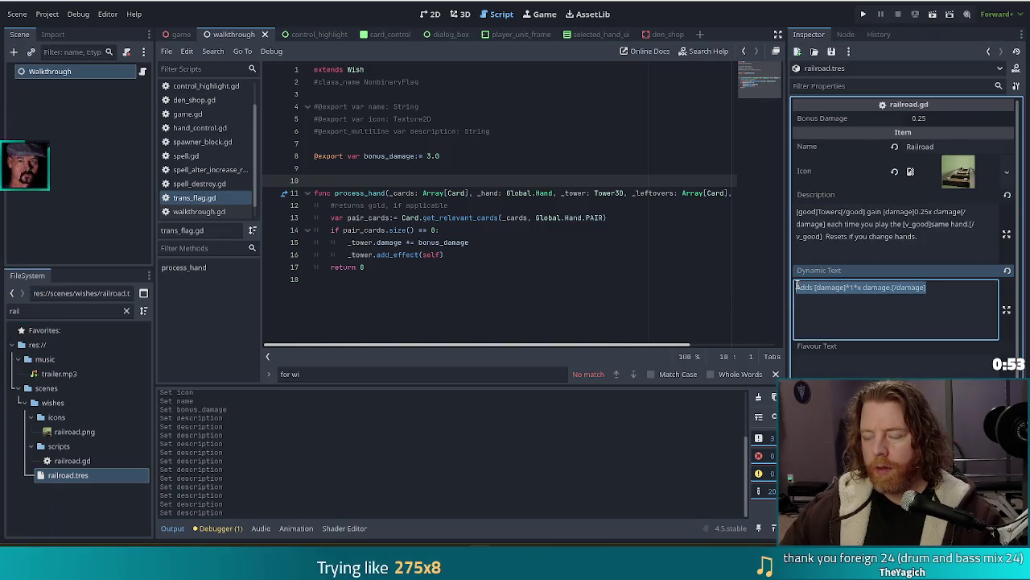
key("ctrl+c")
left_click(988, 51)
left_click(879, 316)
key("ctrl+v")
left_click(857, 318)
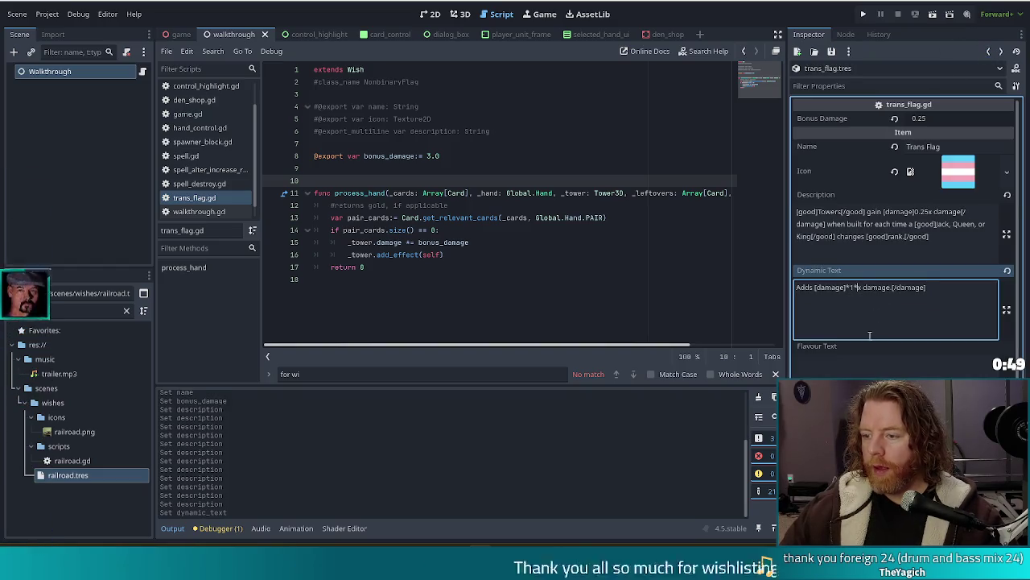
left_click(936, 286)
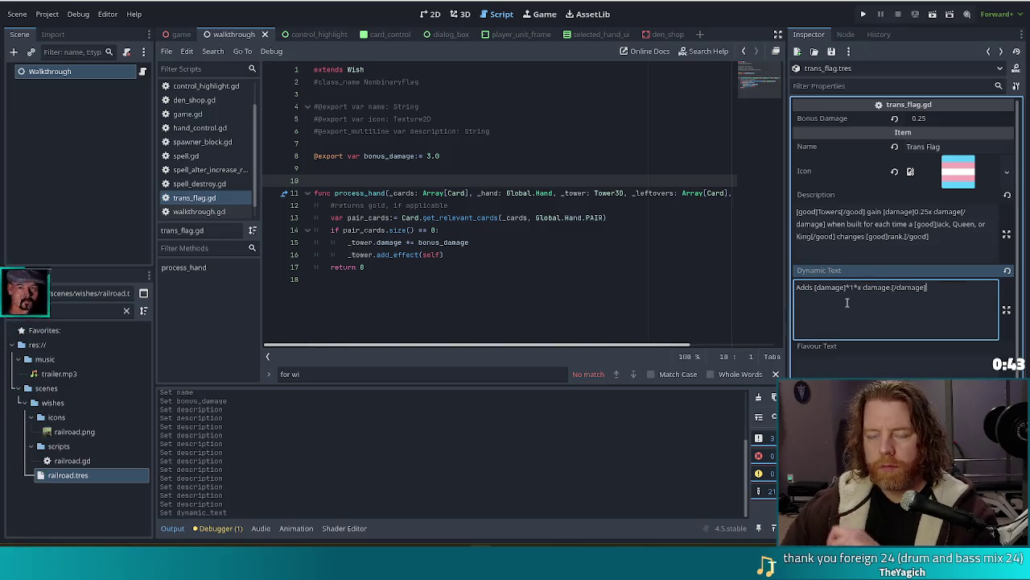
left_click(473, 217)
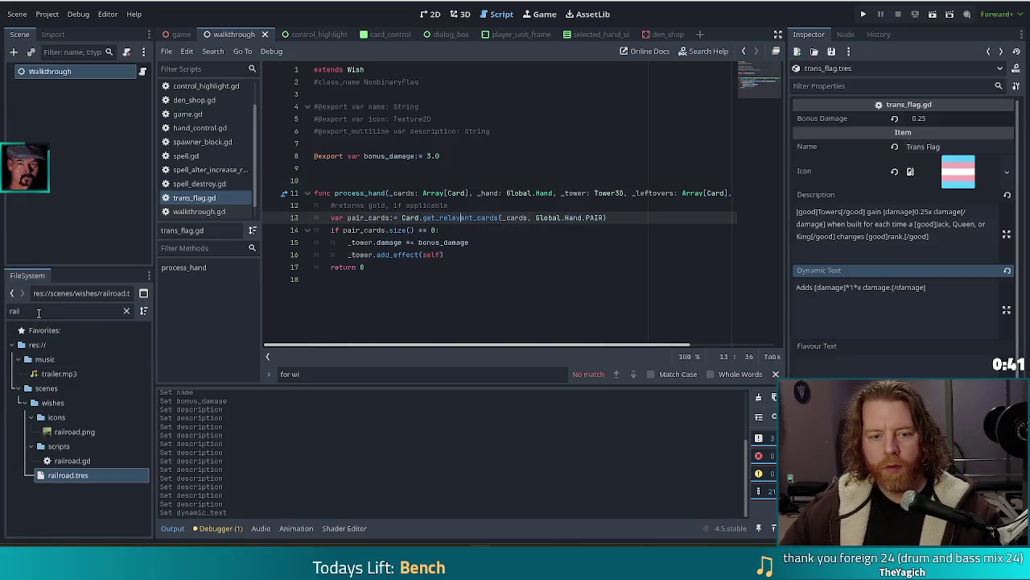
- Paste railroad.gd's get_dynamic_text function at the end of trans_flag.gd and select the undeclared _streak
double_click(70, 460)
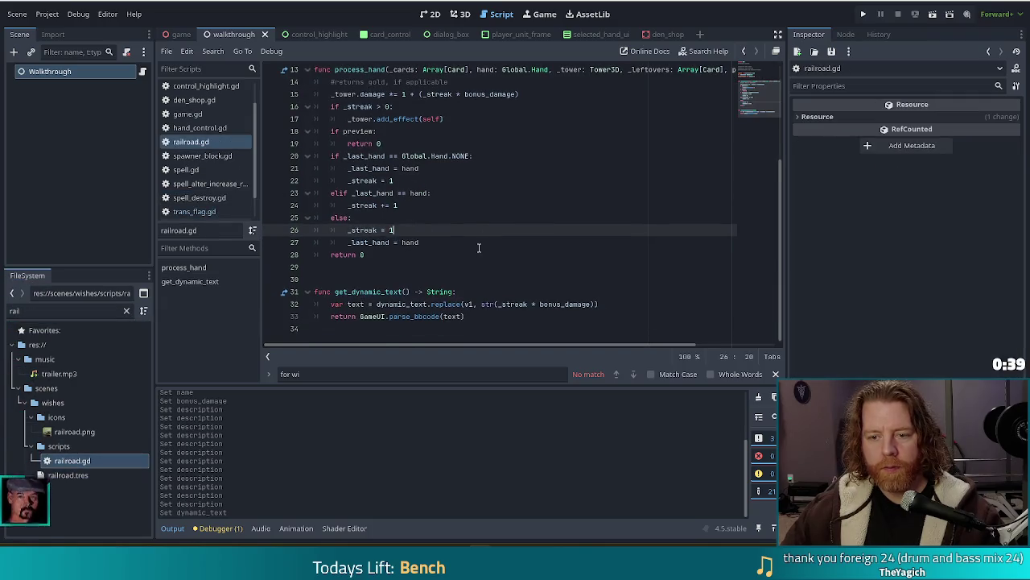
mouse_move(469, 318)
left_mouse_down()
mouse_move(338, 304)
mouse_move(314, 291)
left_mouse_up()
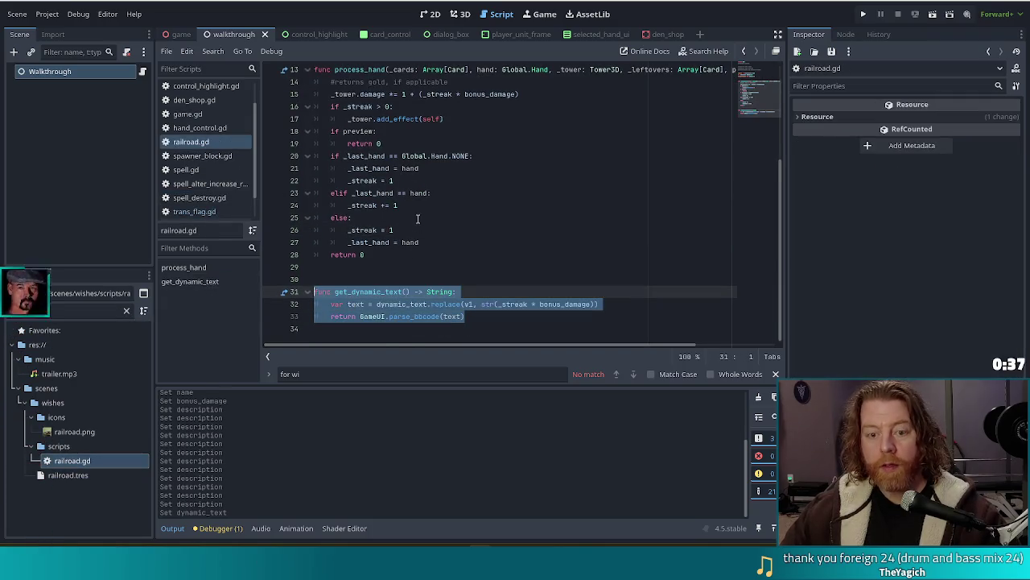
key("ctrl+c")
left_click(211, 213)
left_click(475, 317)
key("Return")
key("Return")
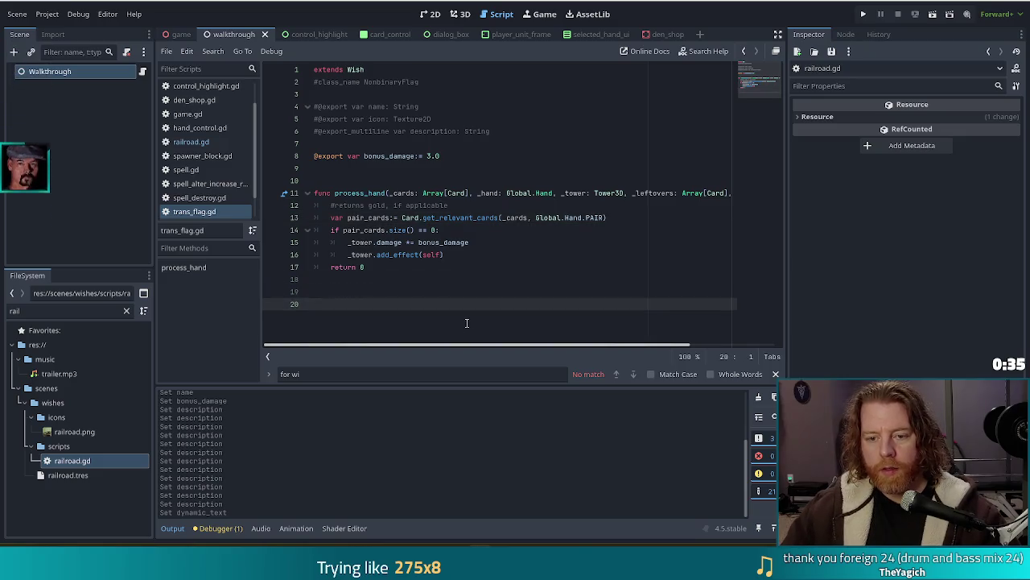
key("ctrl+v")
left_click(381, 292)
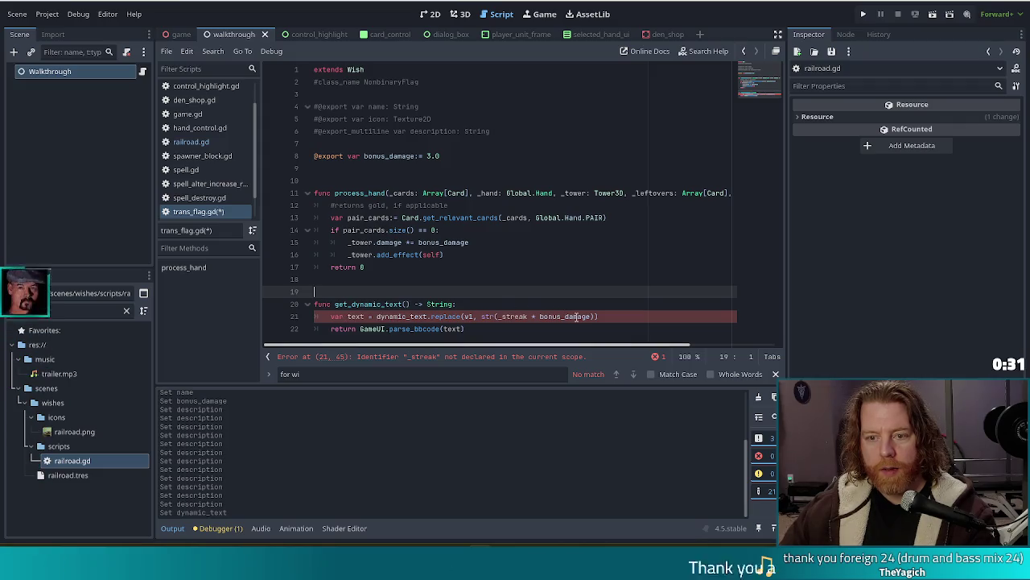
double_click(521, 316)
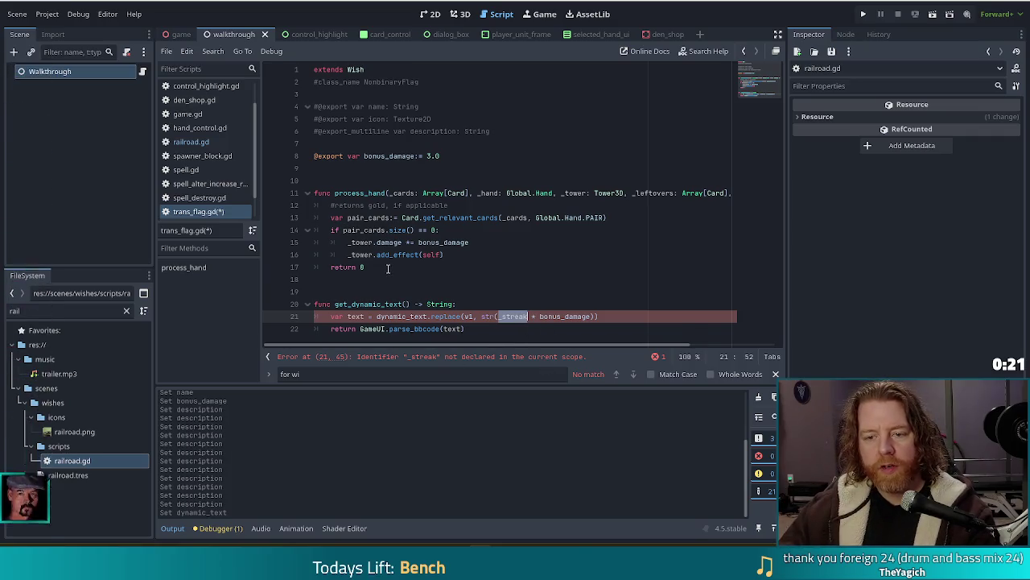
- Replace process_hand with a process_apply_spell stub that returns 0
left_click_drag(371, 267, 301, 193)
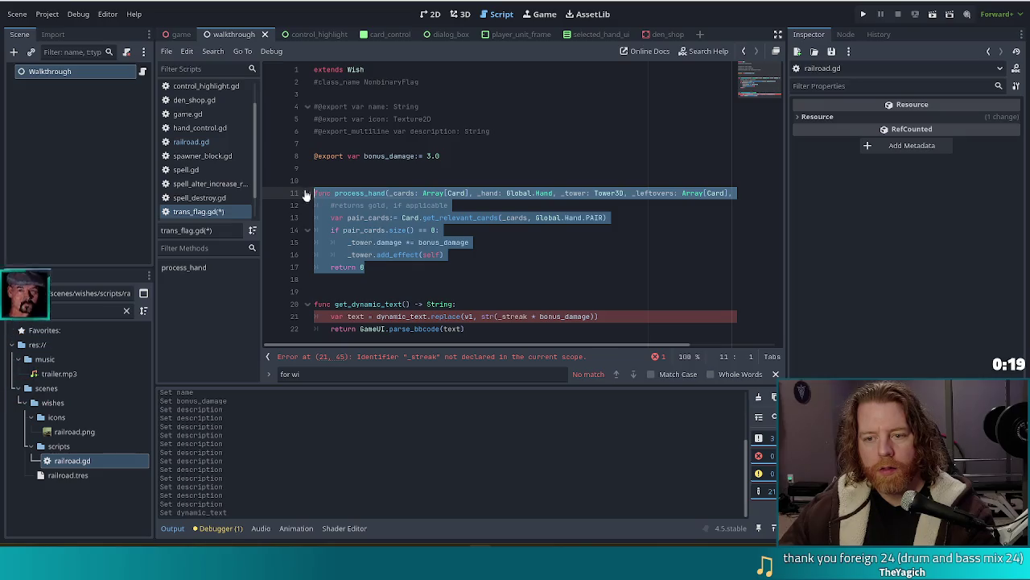
type("func ")
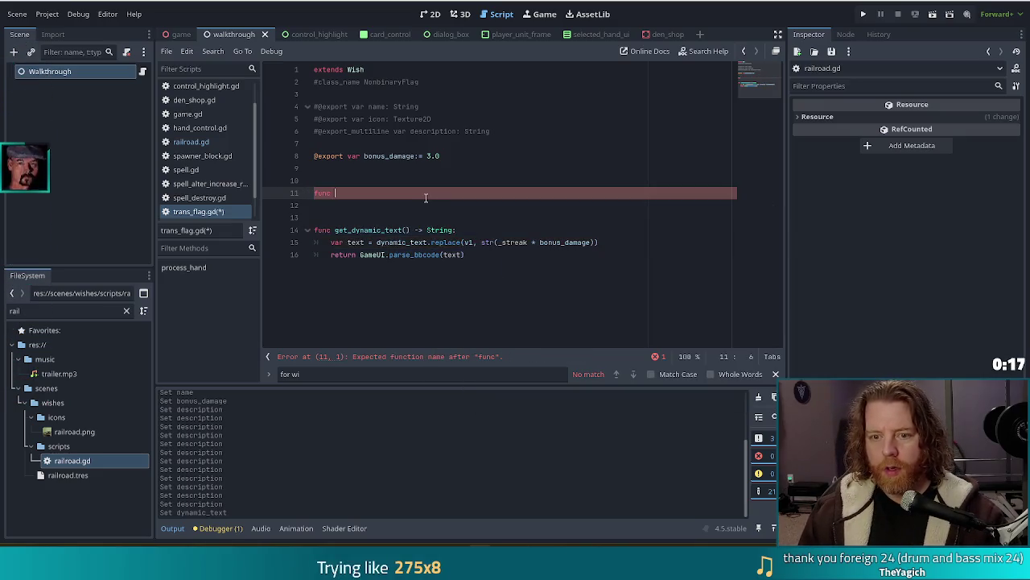
type("proce")
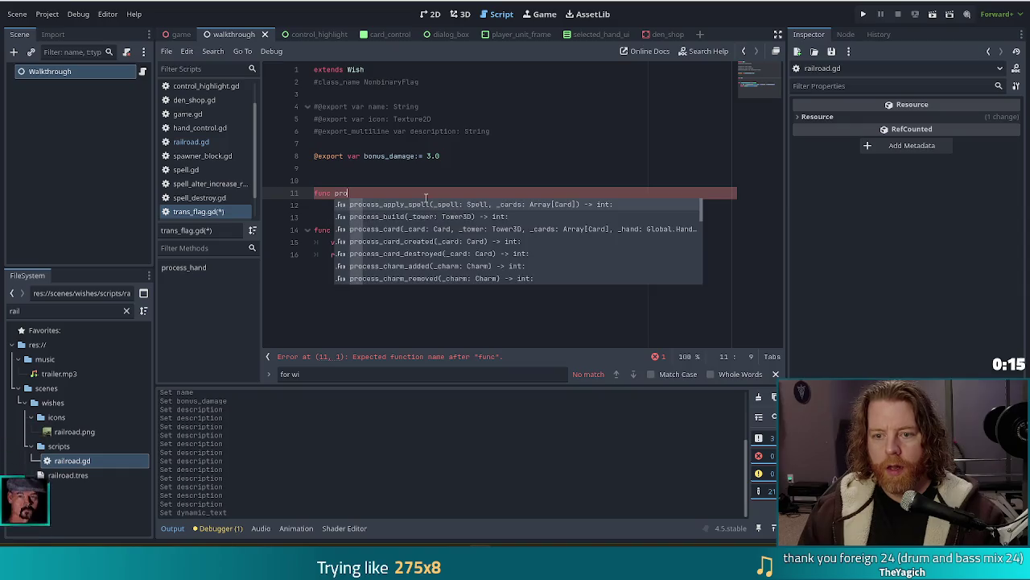
key("Return")
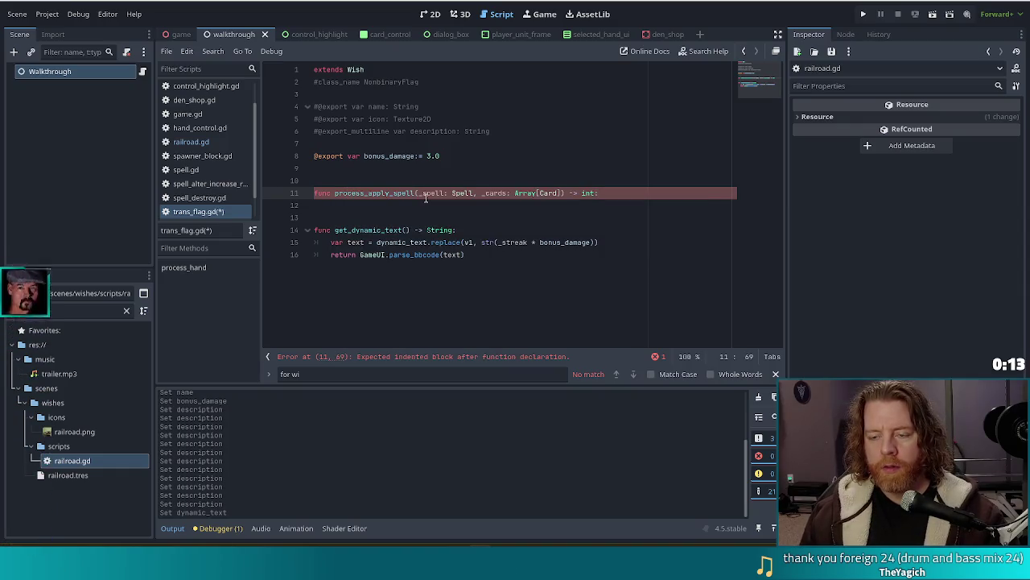
key("Return")
type("return 0")
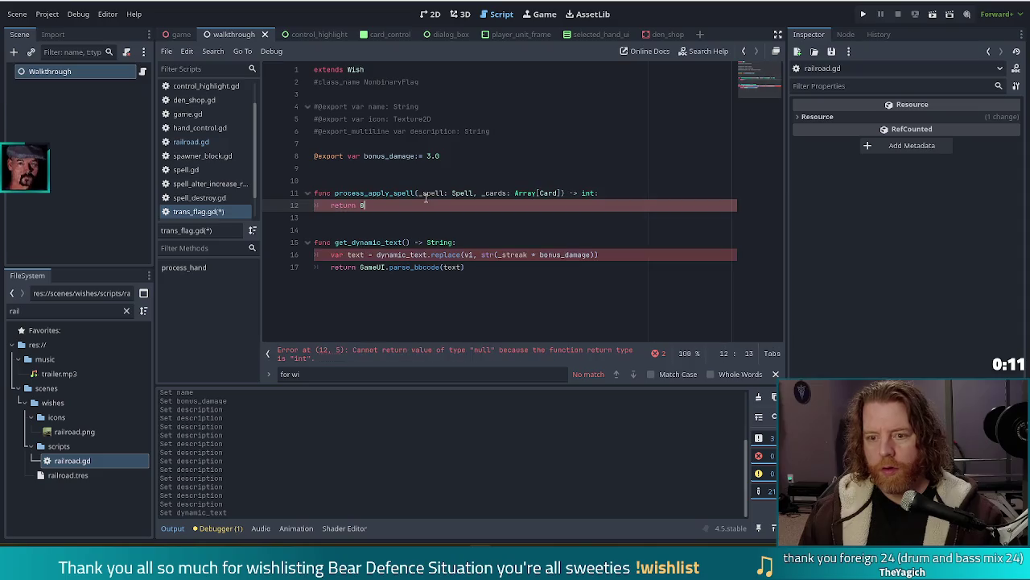
left_click(626, 192)
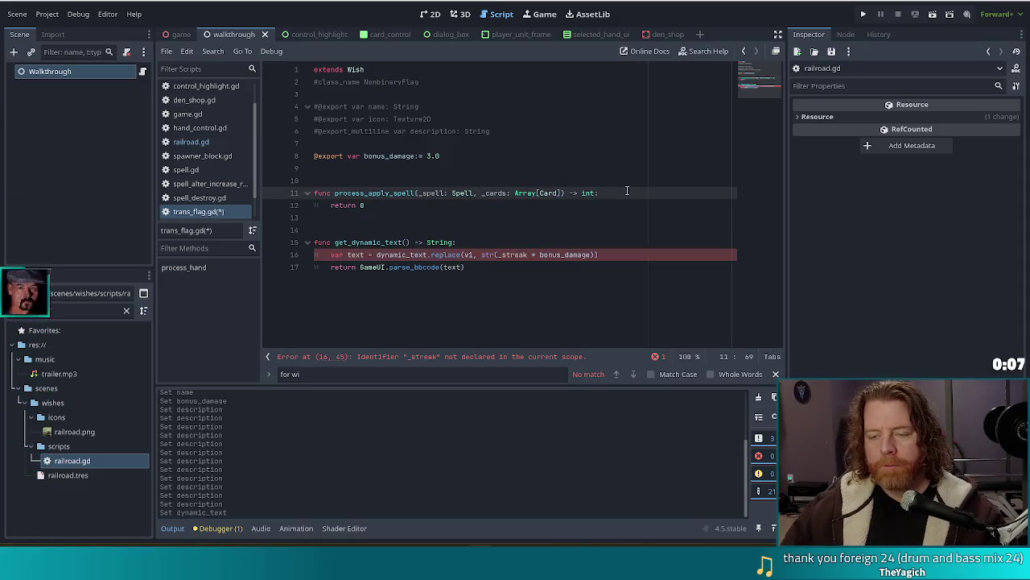
- Add the '#TODO if spell is alter rank, for each card that includes AKC' comment and clear bonus_damage's 3.0
key("Return")
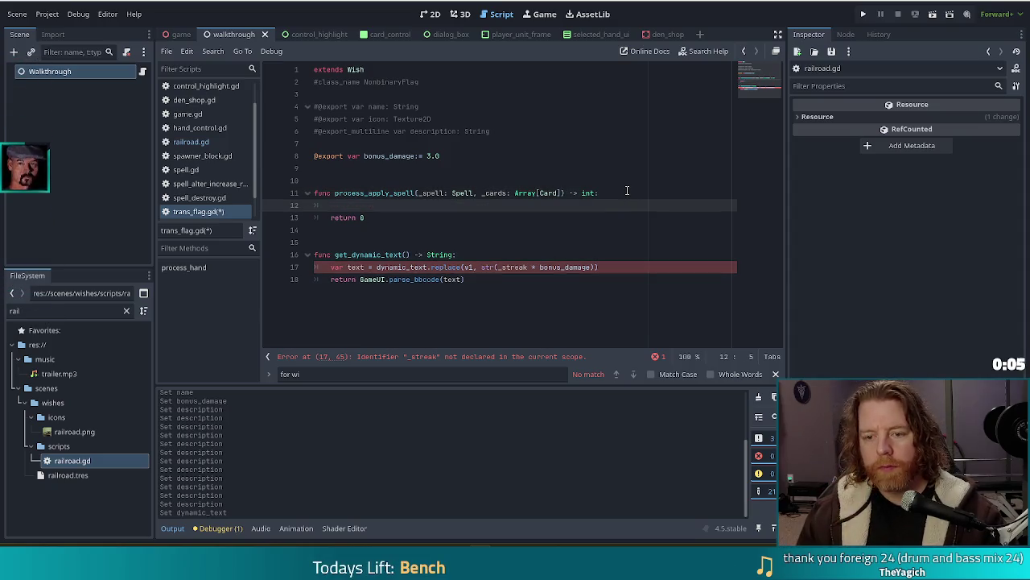
type("#TODO ")
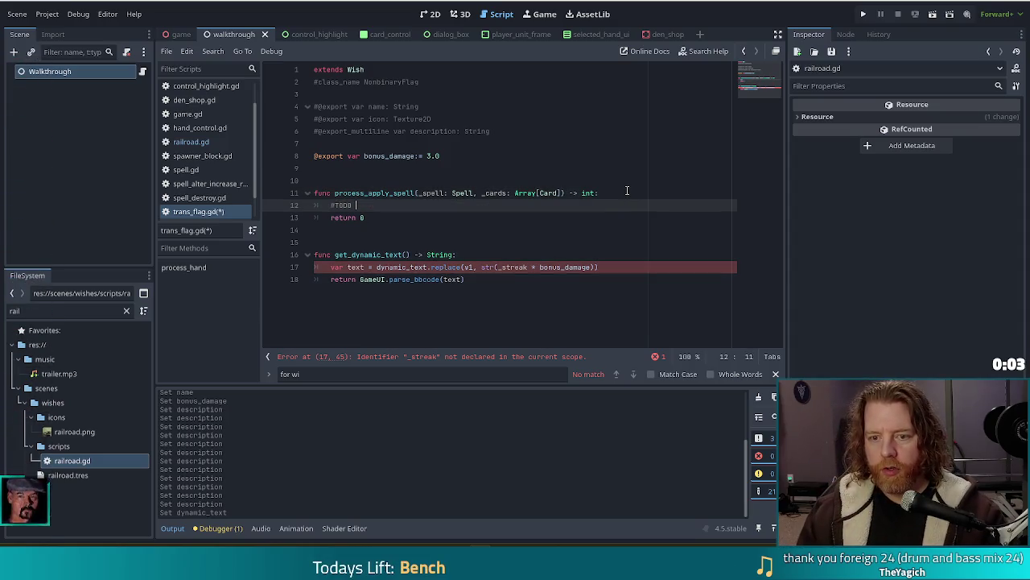
type("if spell ")
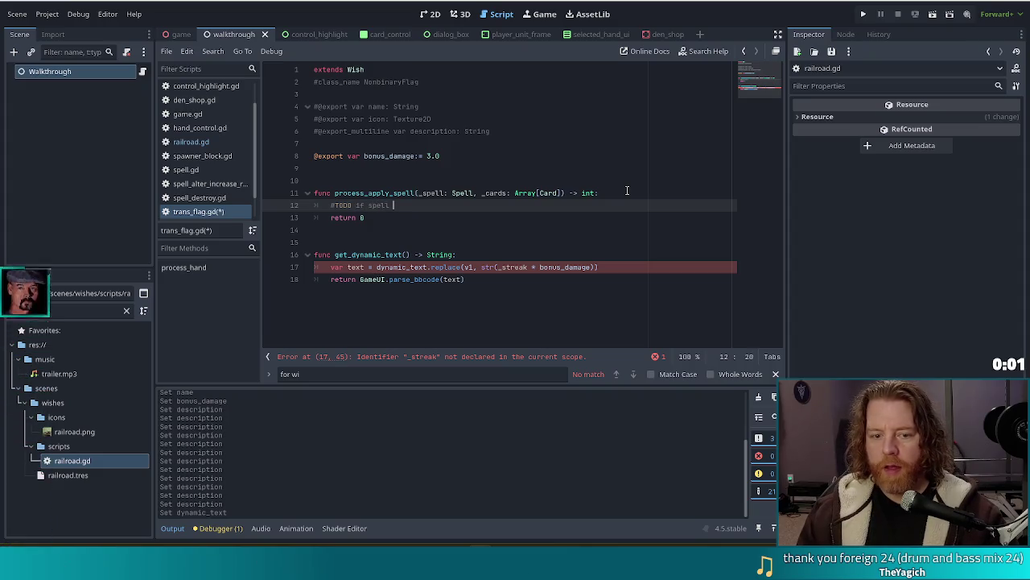
type("is alter rank and ")
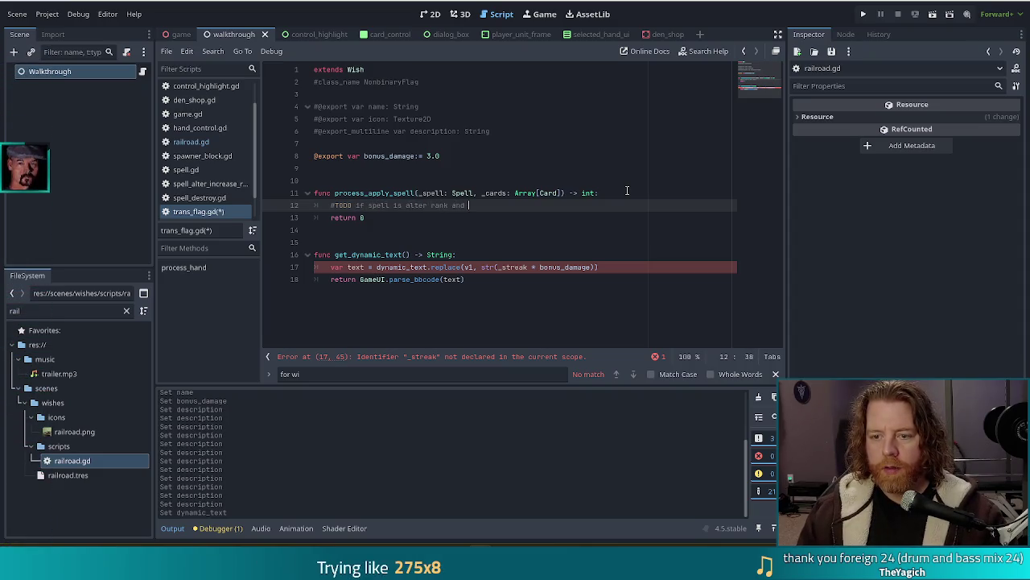
type("cards")
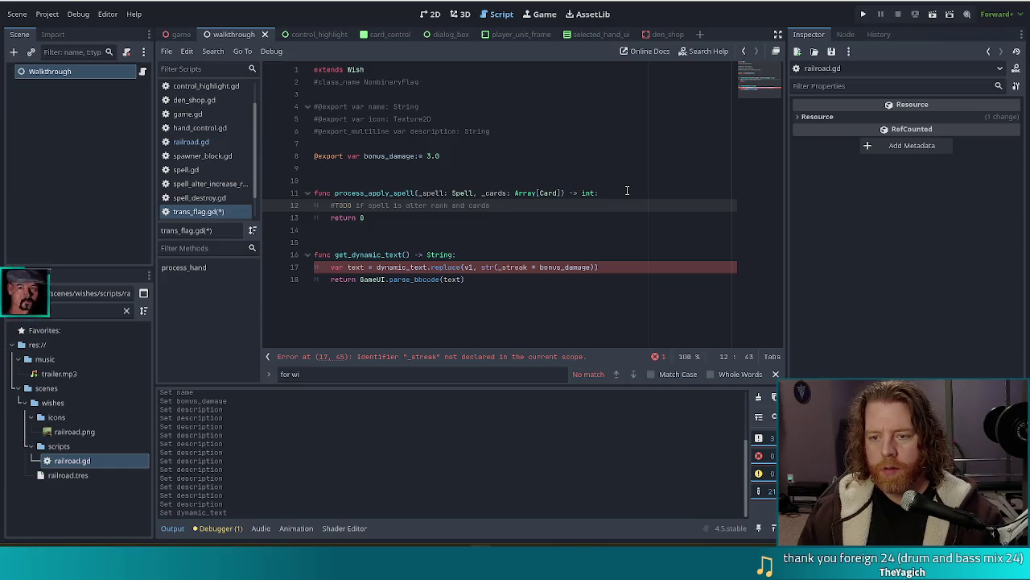
type(" include")
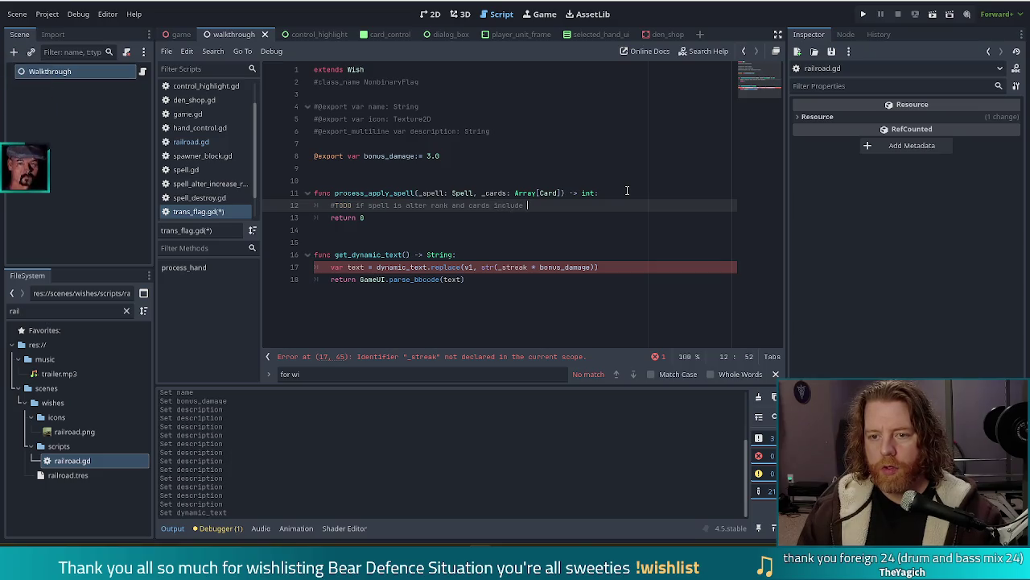
key("BackSpace")
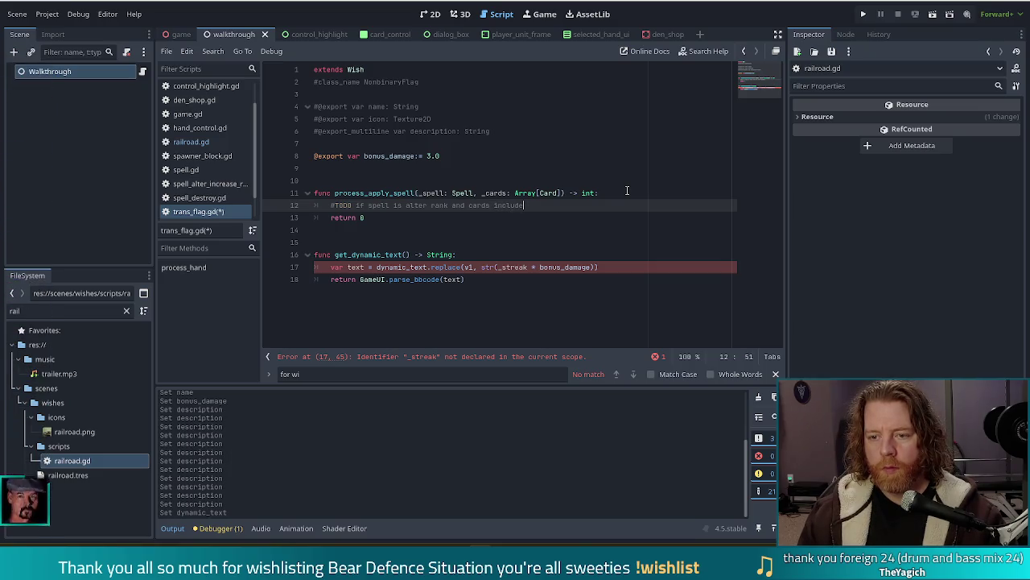
key("ctrl+BackSpace")
key("ctrl+BackSpace")
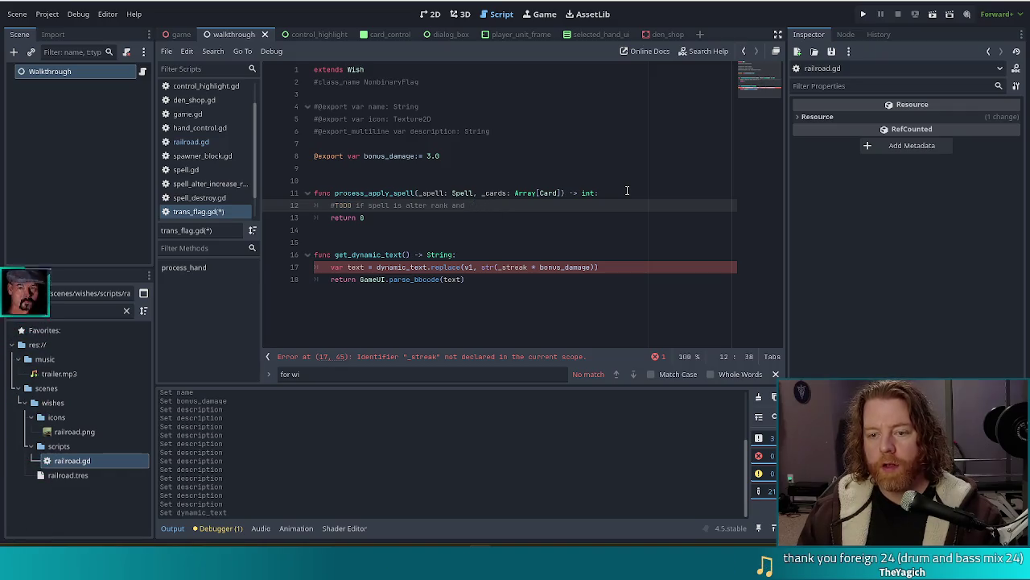
key("BackSpace")
key("BackSpace")
key("BackSpace")
type(", for each card t")
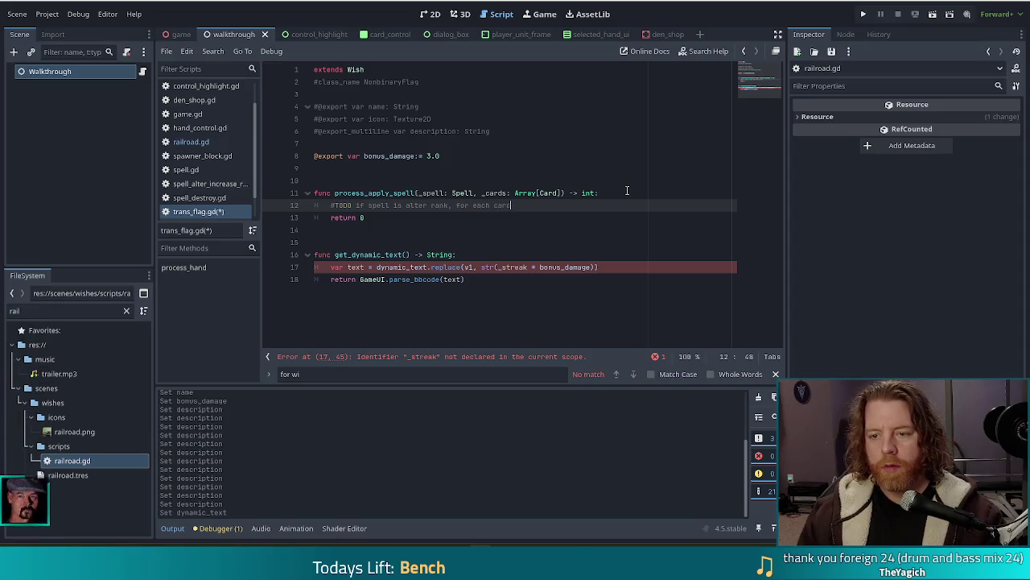
type("hat include")
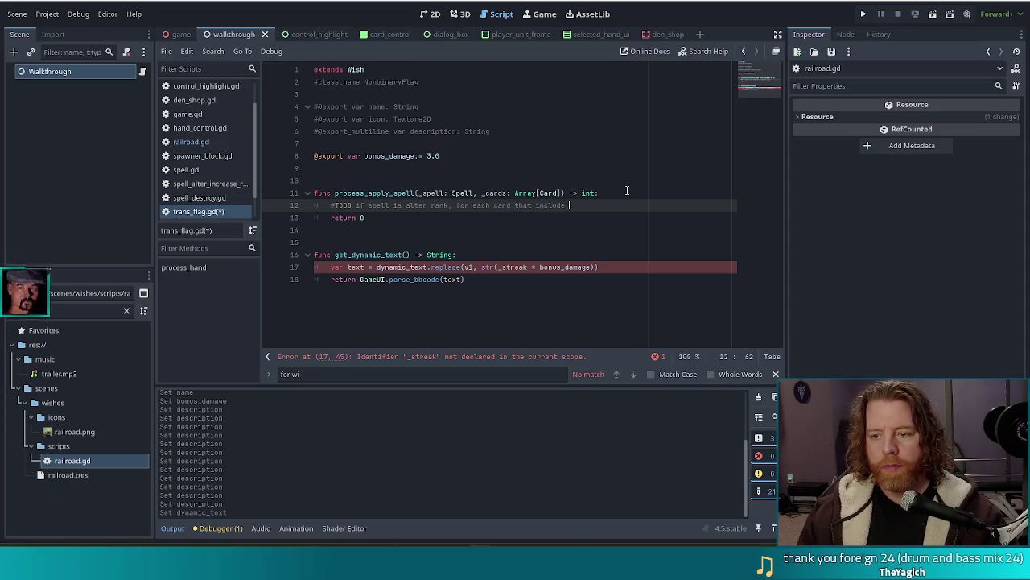
type("s ")
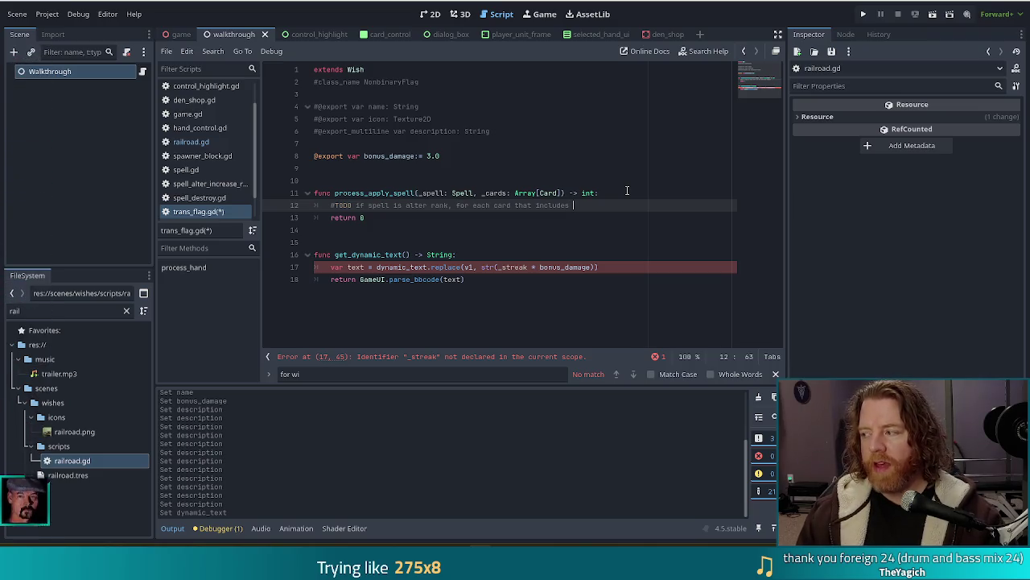
type("AKC")
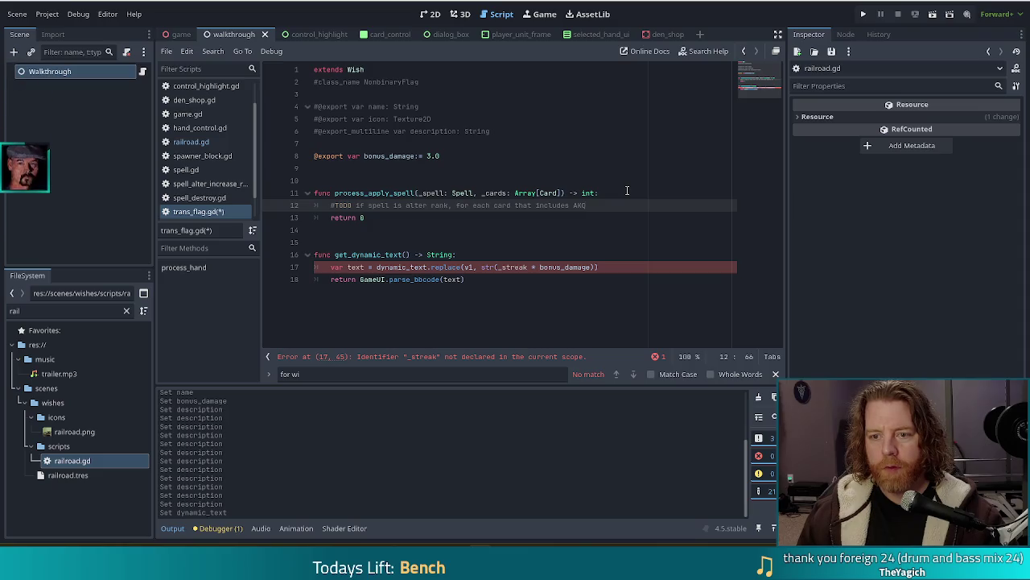
key("Up")
key("Up")
key("Up")
key("Up")
key("BackSpace")
key("BackSpace")
key("BackSpace")
- Set bonus_damage to 0.25 and declare 'var trans_count:= 0' on the line below
type("0.")
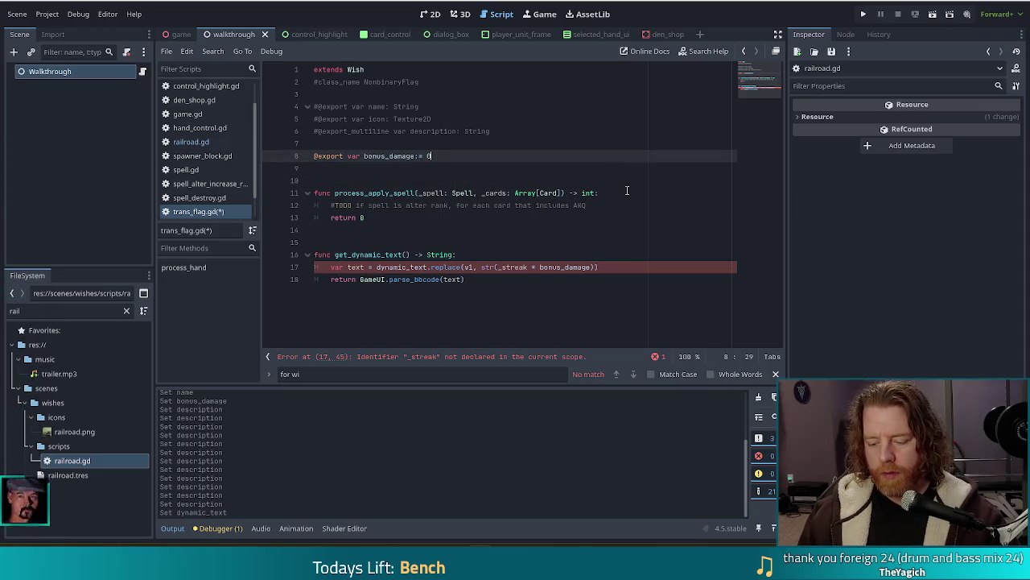
type("25")
key("Return")
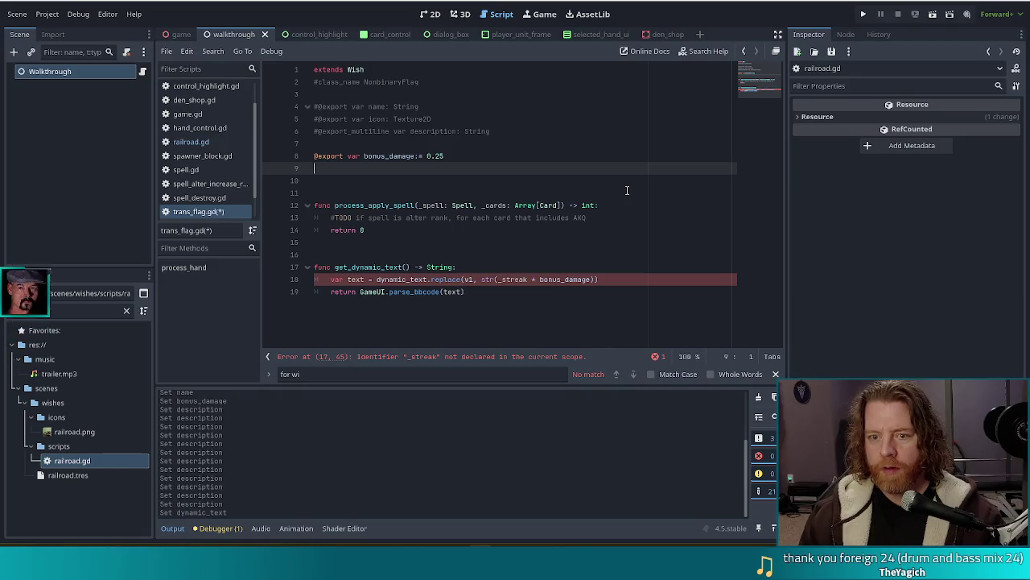
type("var ")
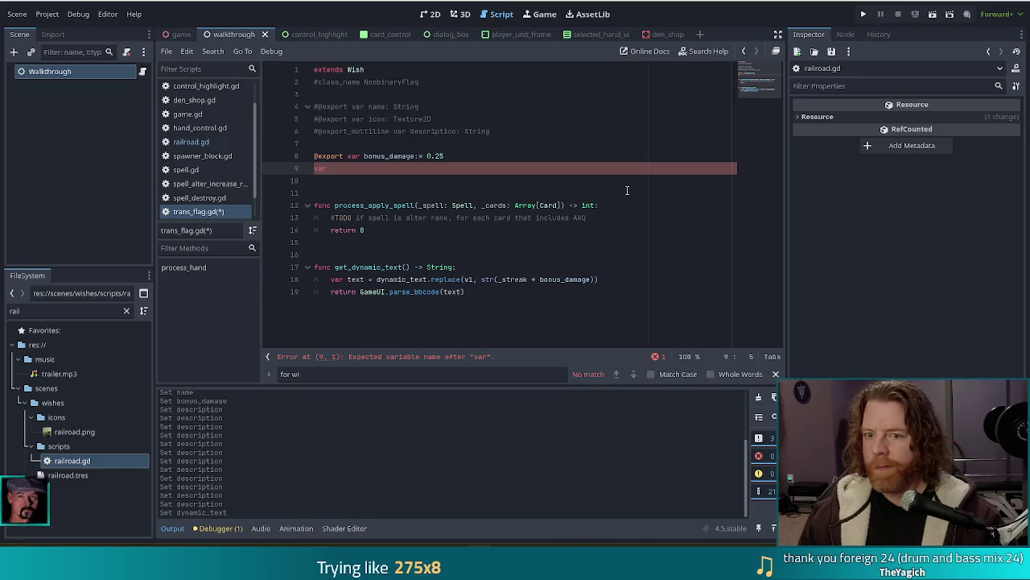
type("tran")
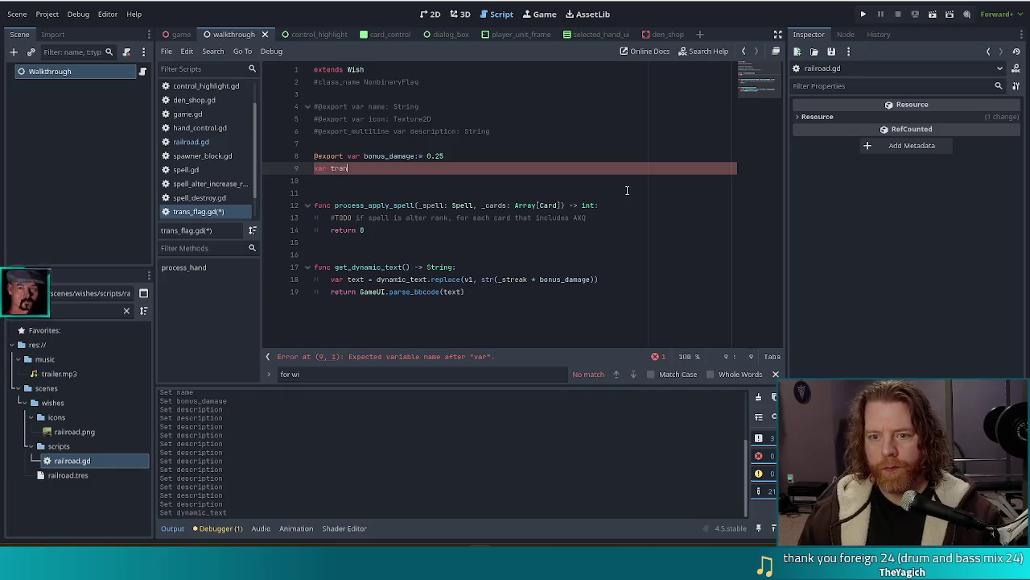
type("s_count:= 0")
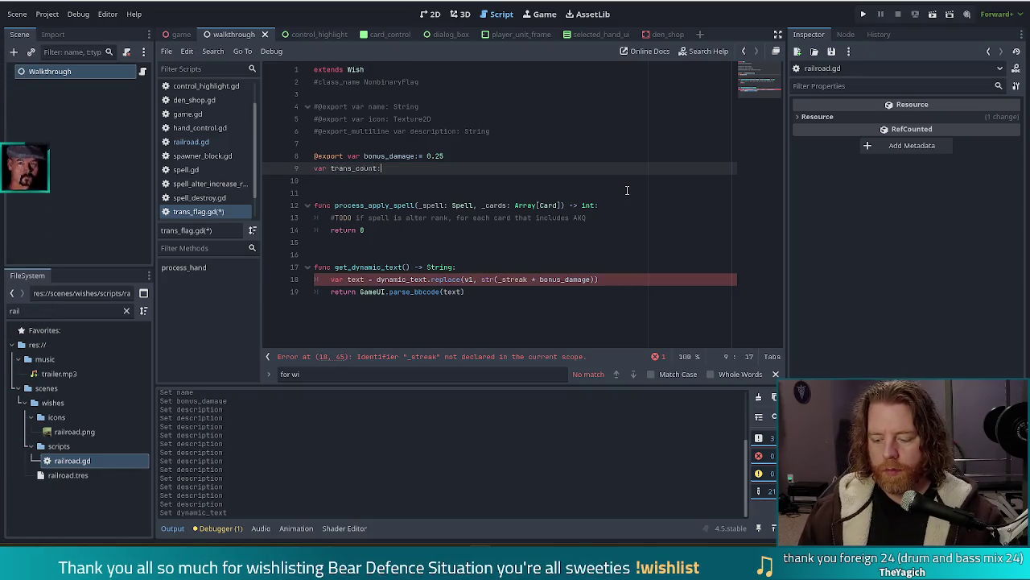
double_click(403, 82)
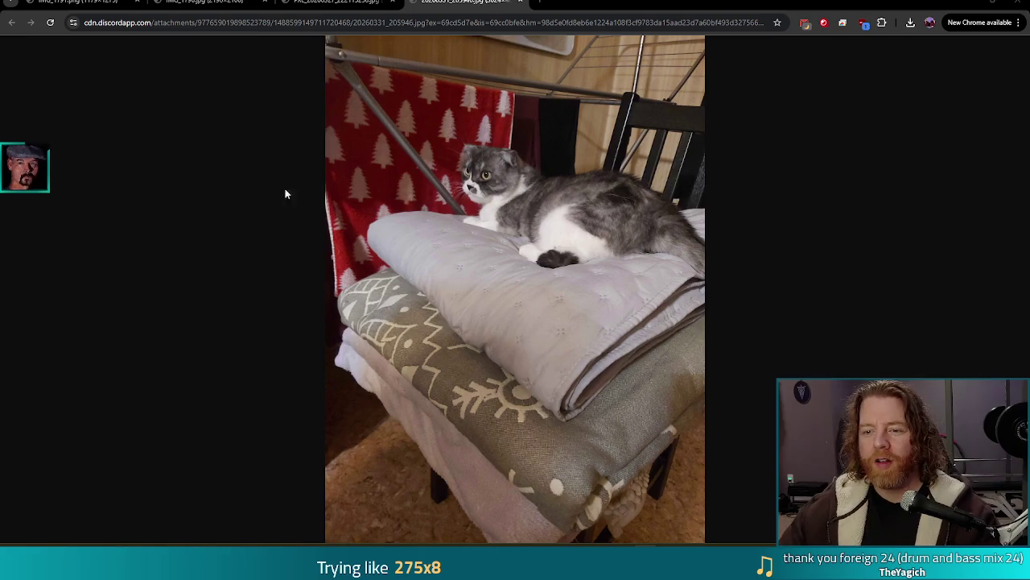
- Look through two more kitten photos in Chrome, then close the browser window to return to Godot
left_click(330, 3)
left_click(210, 3)
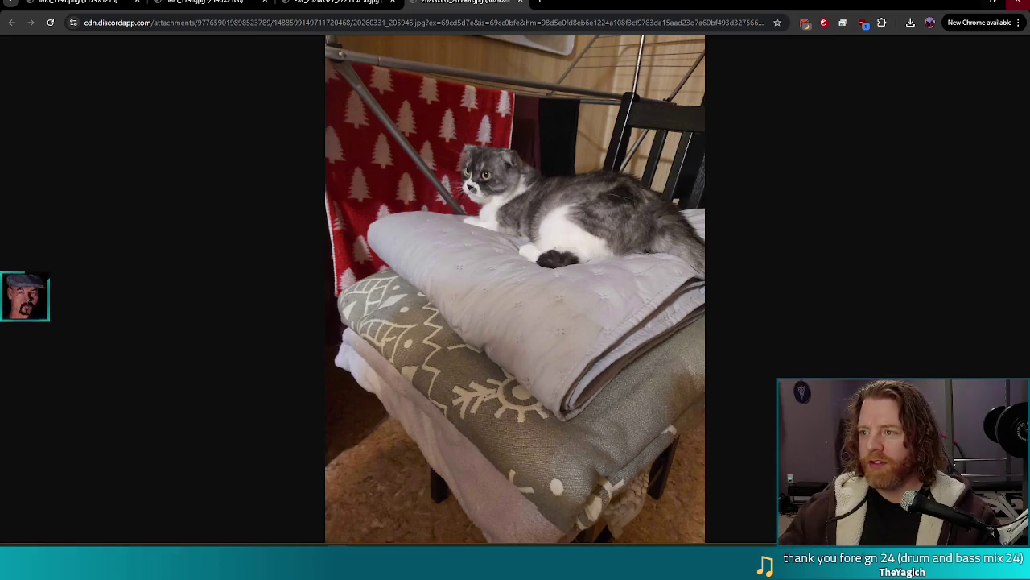
left_click(1019, 4)
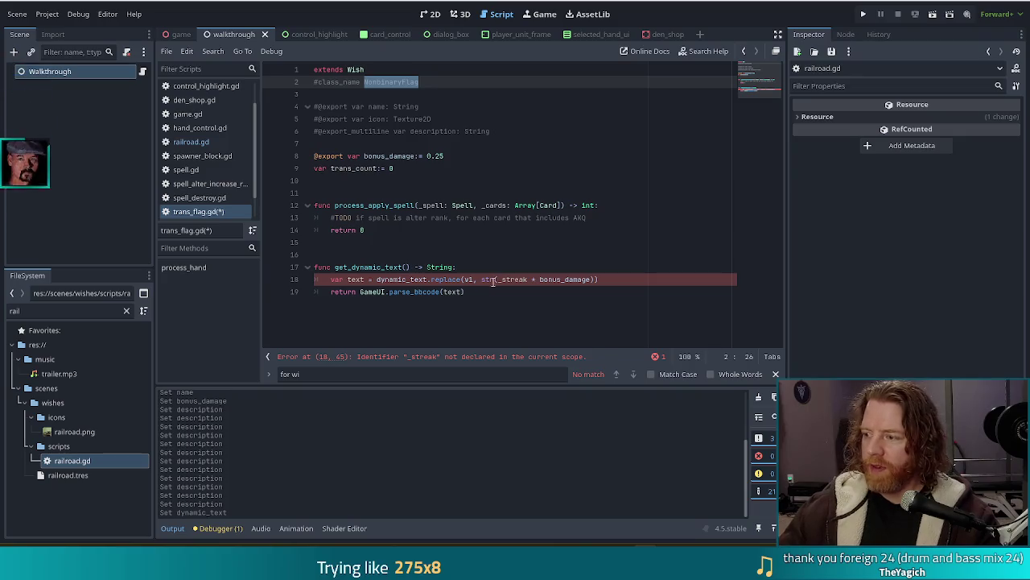
- Move through trans_flag.gd from line 18 to the trans_count variable declaration
left_click(608, 279)
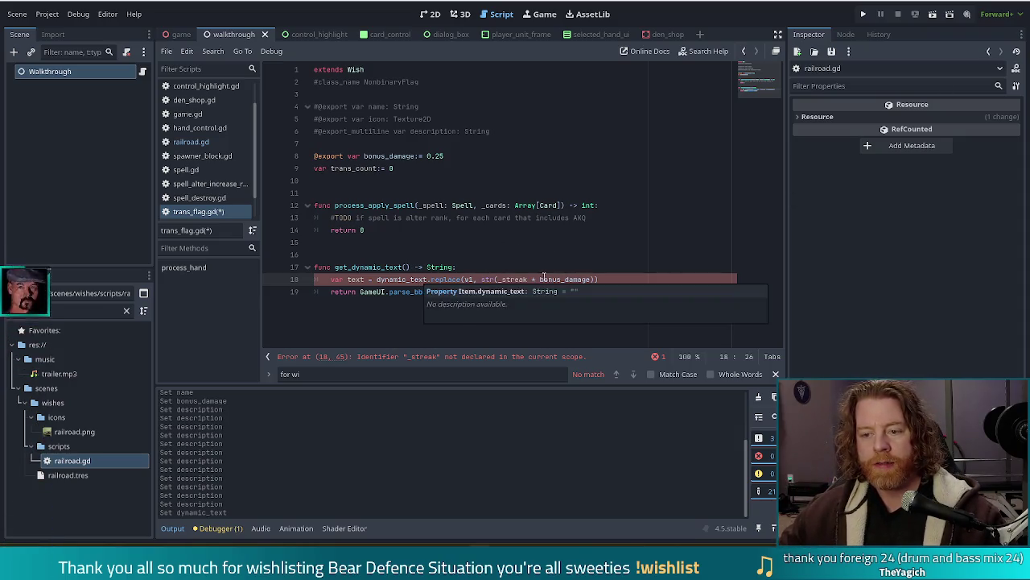
left_click(355, 168)
double_click(355, 167)
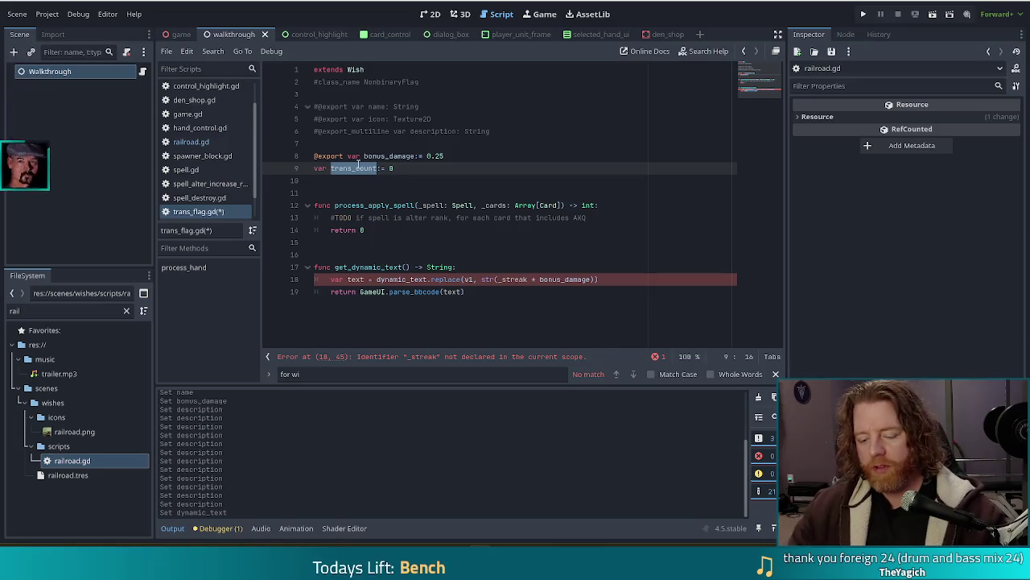
type("transitions")
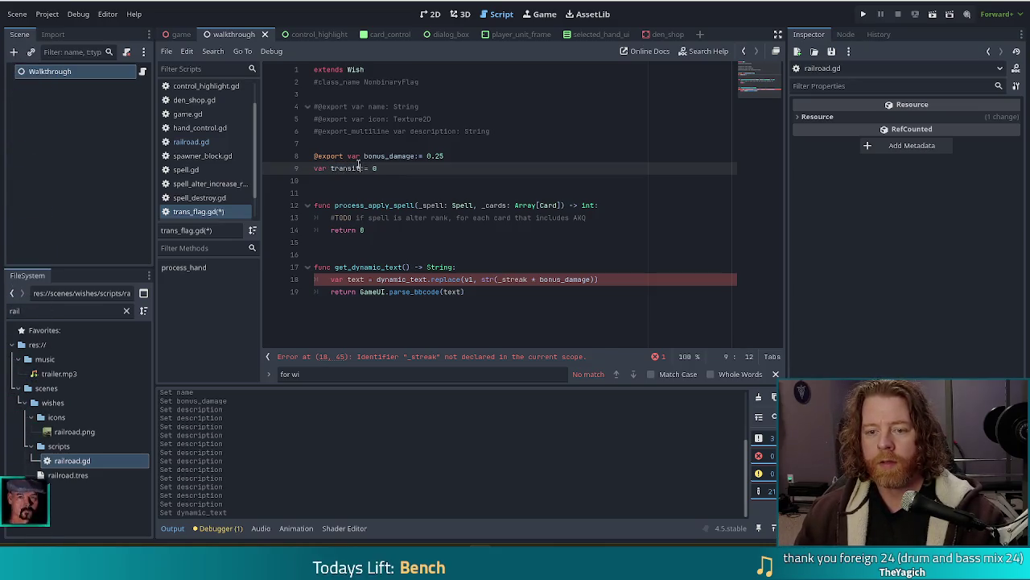
left_click(355, 167)
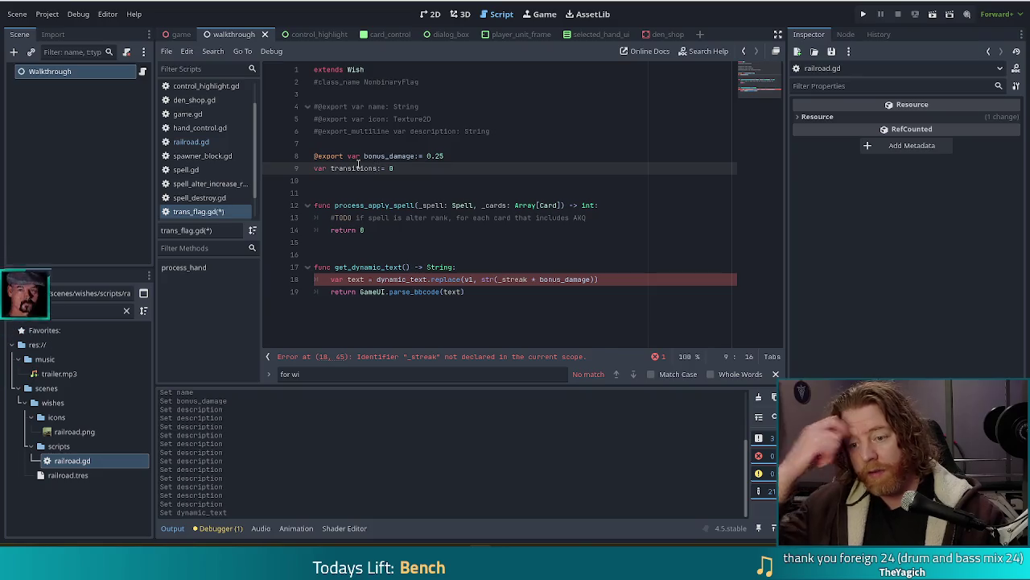
double_click(355, 168)
key("ctrl+c")
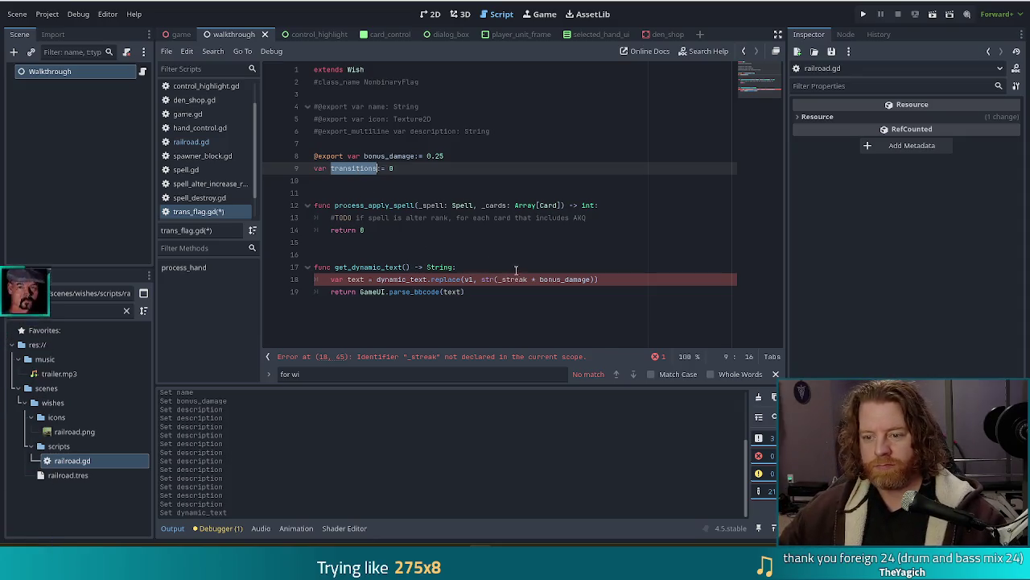
double_click(513, 279)
key("ctrl+v")
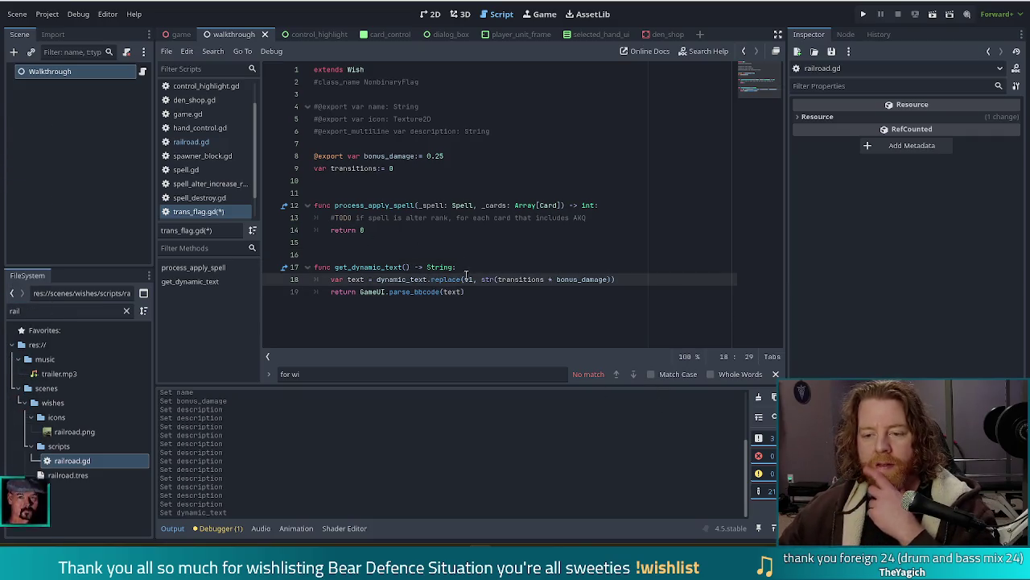
left_click(503, 290)
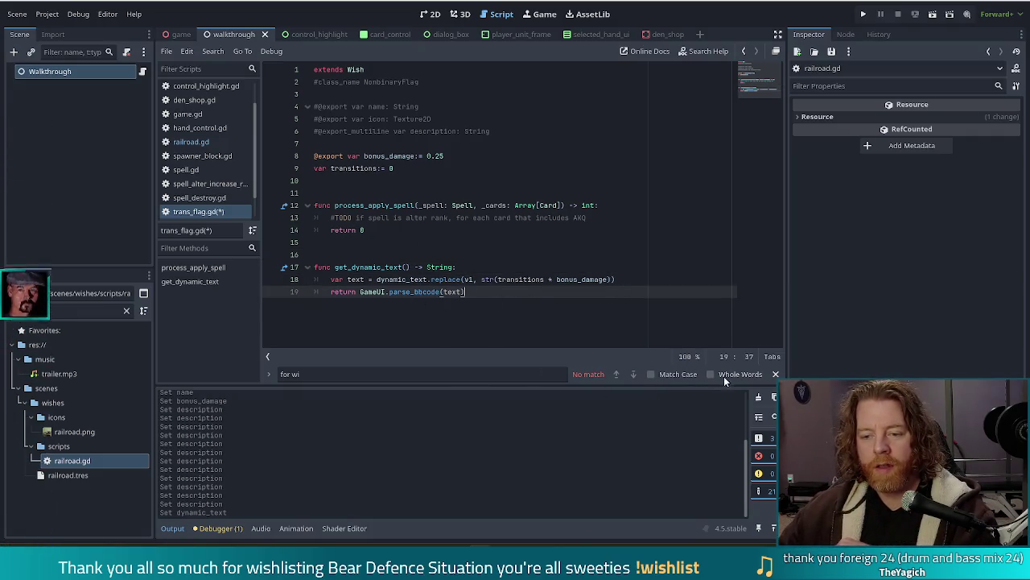
key("Escape")
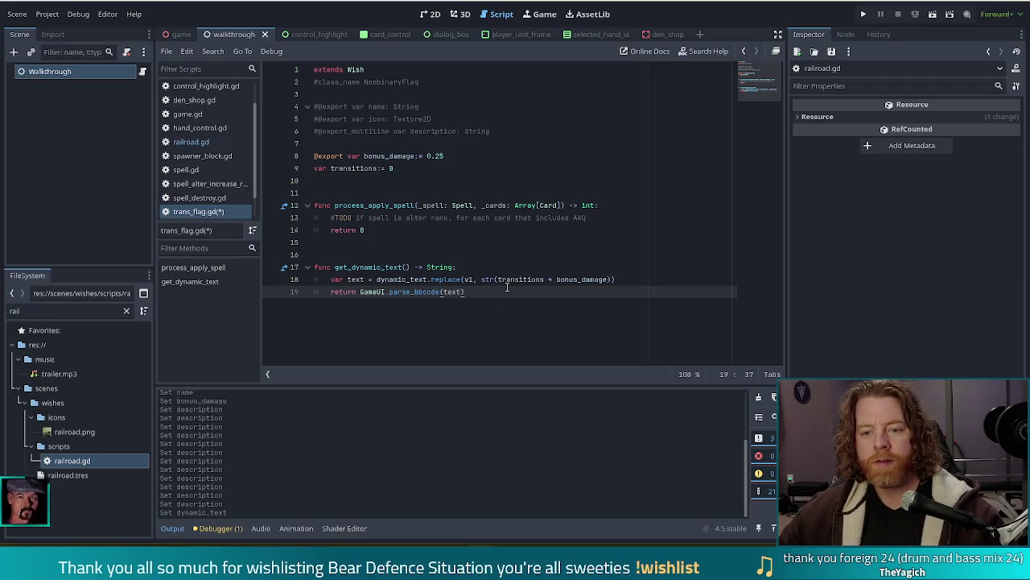
left_click(432, 192)
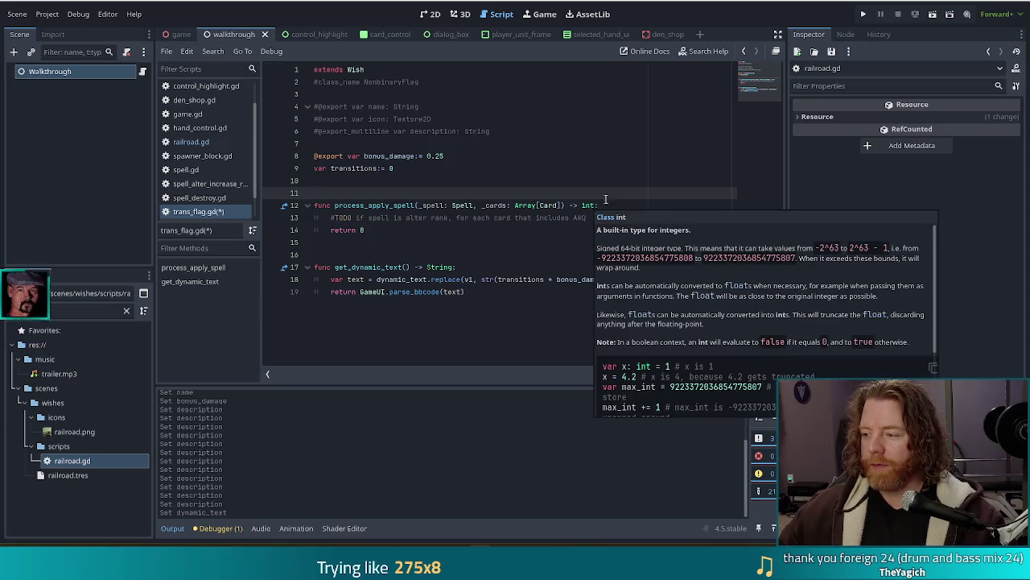
left_click(474, 291)
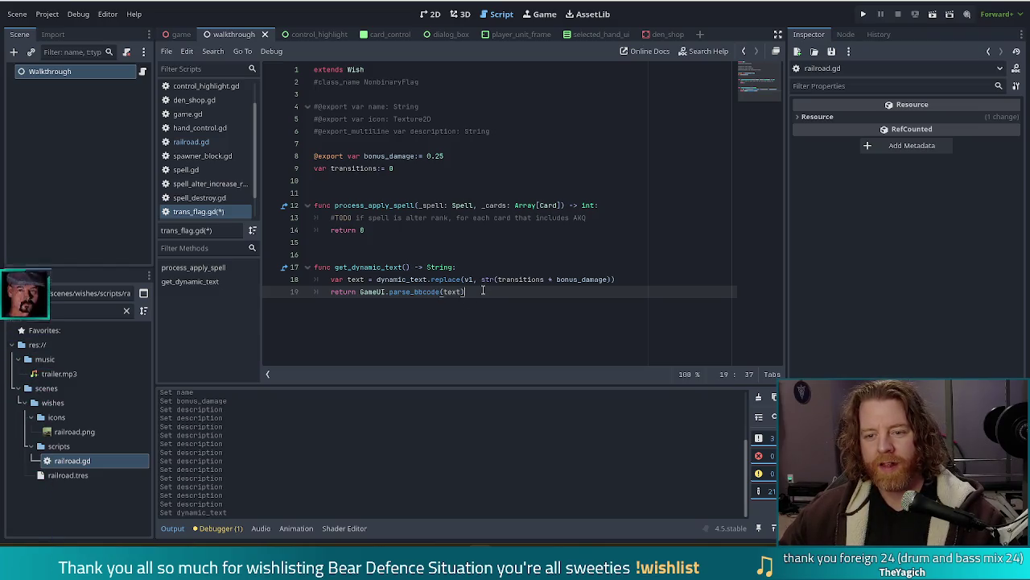
left_click(627, 205)
left_click(606, 212)
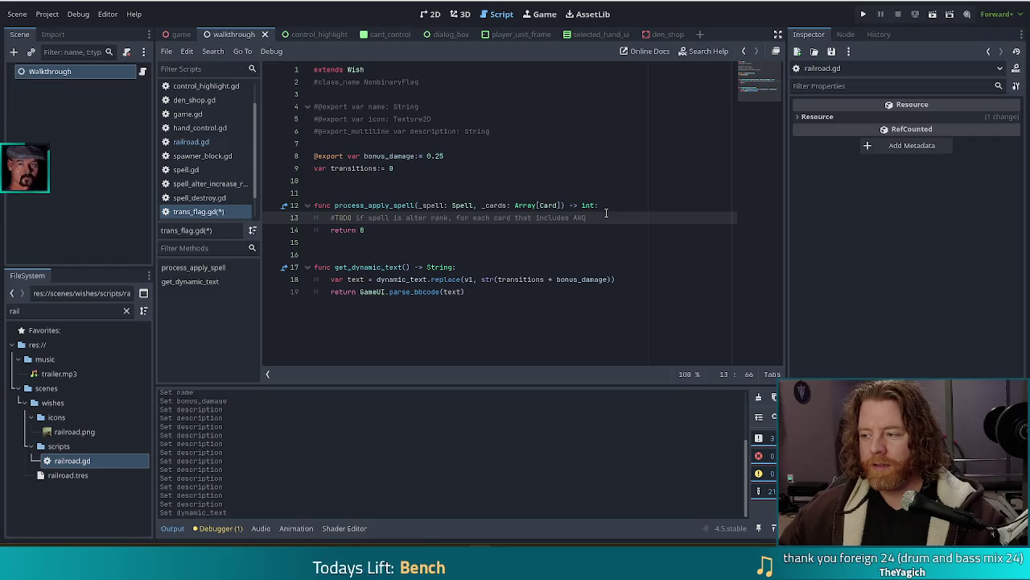
- Begin an 'if _spell is' line under the TODO and filter the FileSystem for 'alter'
key("Return")
type("if")
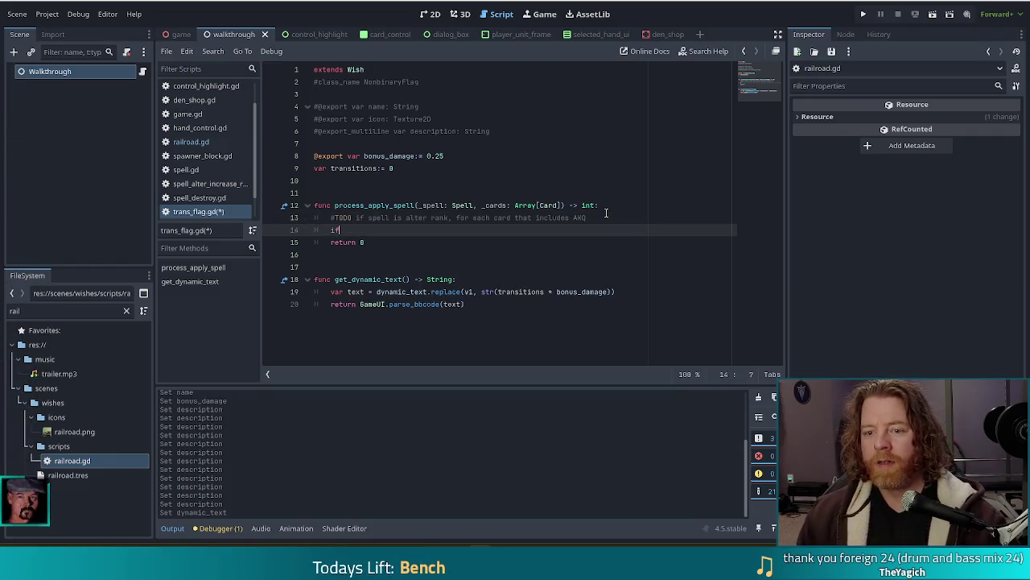
type(" _spell is")
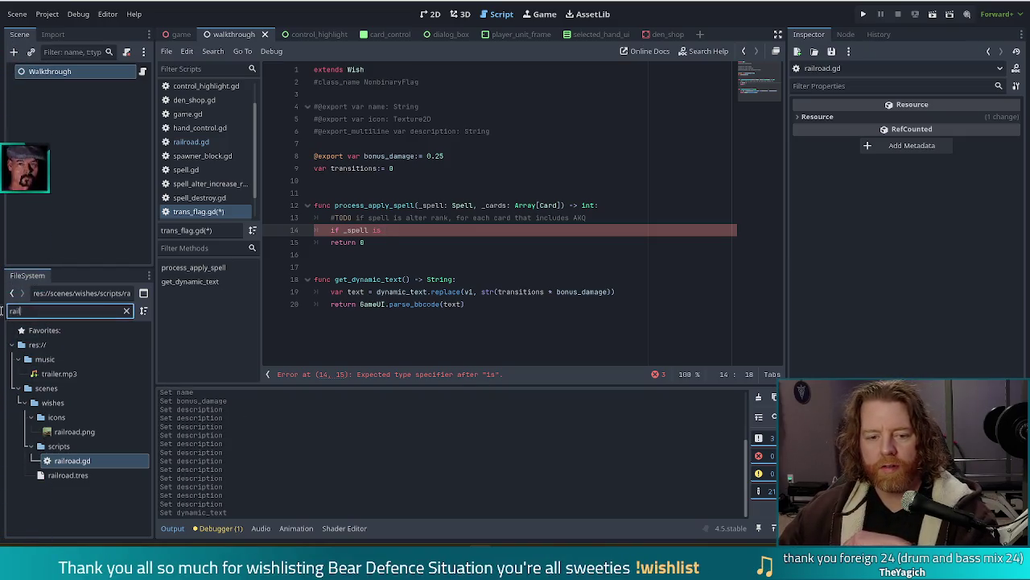
left_click(12, 311)
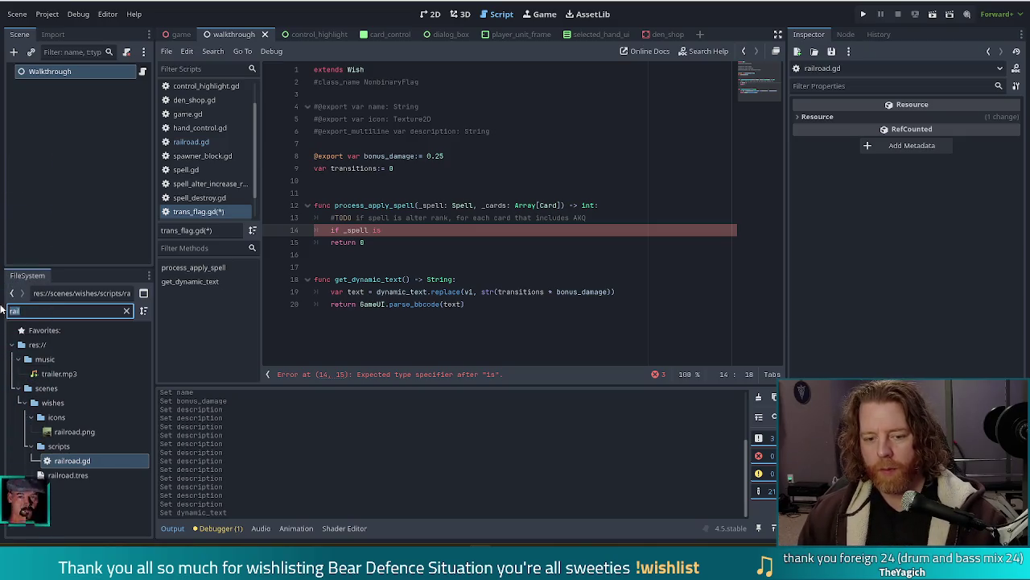
type("alter")
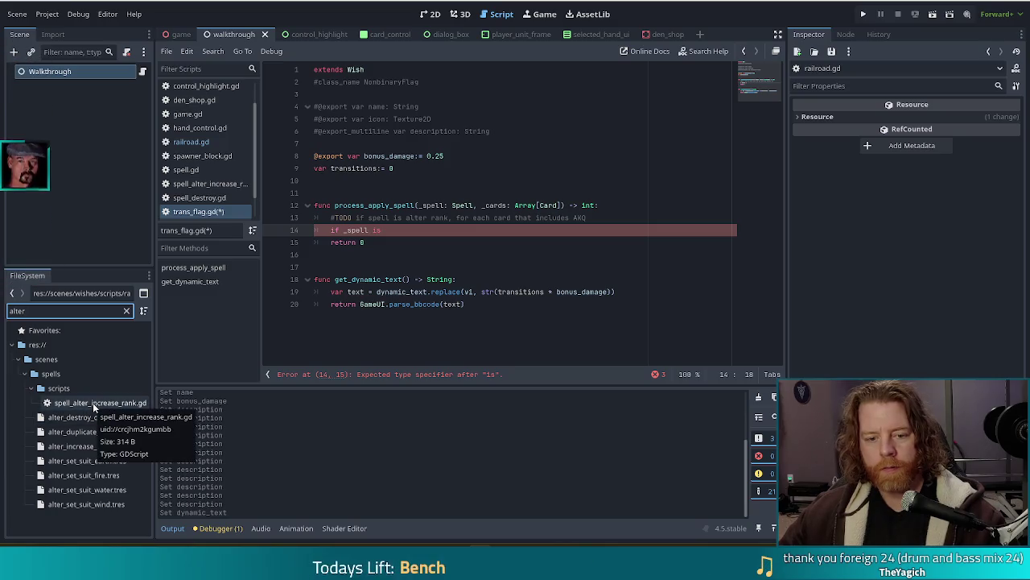
- Uncomment class_name SpellAlterIncreaseRank in spell_alter_increase_rank.gd, save it, and go back to trans_flag.gd
left_click(114, 404)
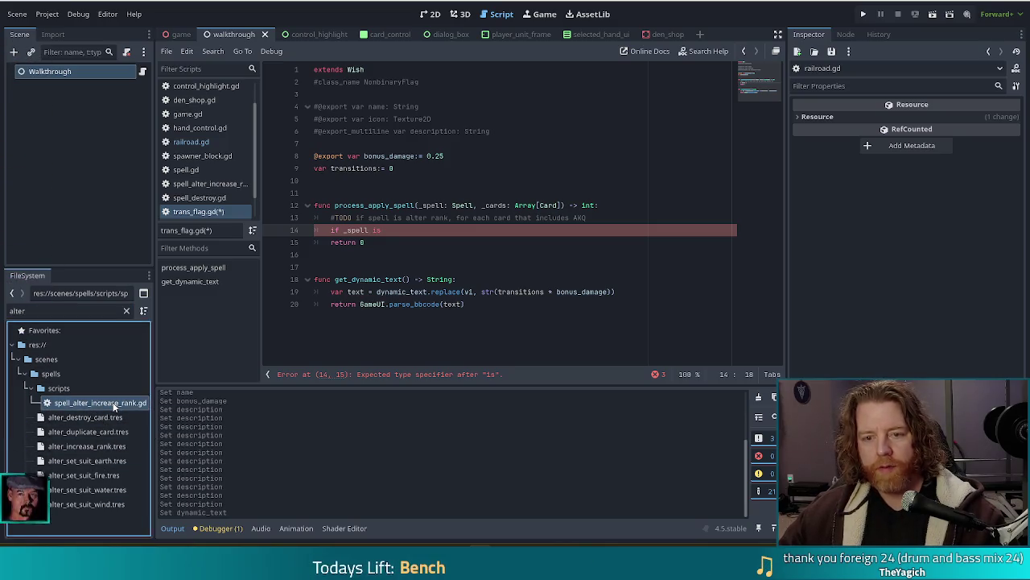
double_click(113, 404)
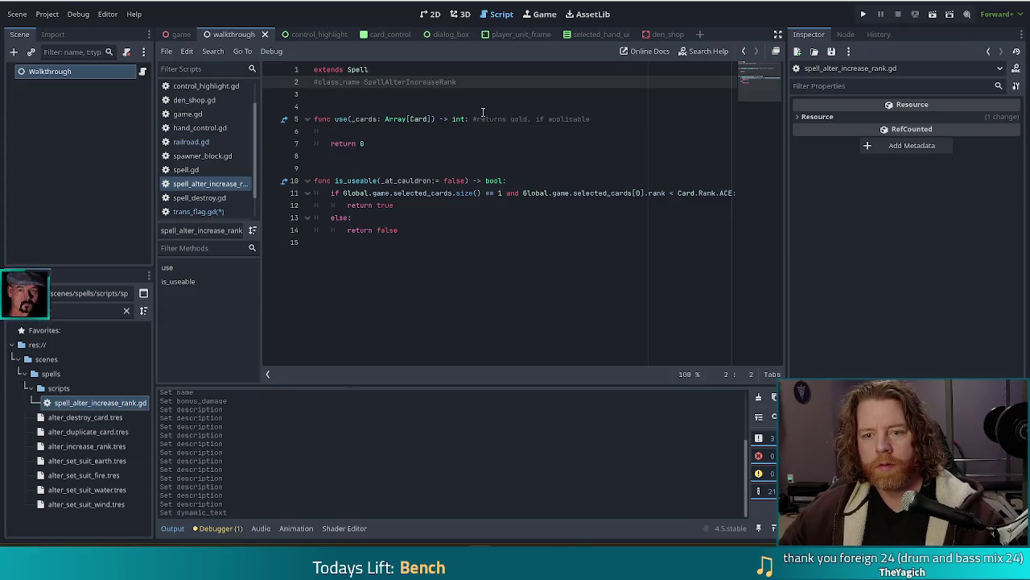
key("BackSpace")
key("ctrl+s")
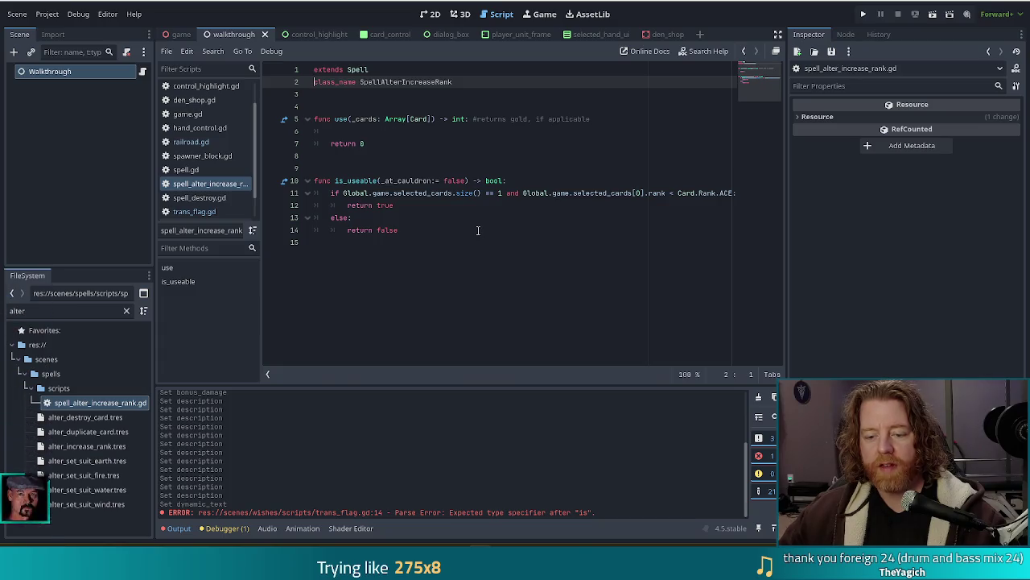
key("alt+Left")
- Complete the SpellAlterIncreaseRank check, loop over _cards, and increase transitions for ranks Queen or higher
type("SpellAl")
key("Return")
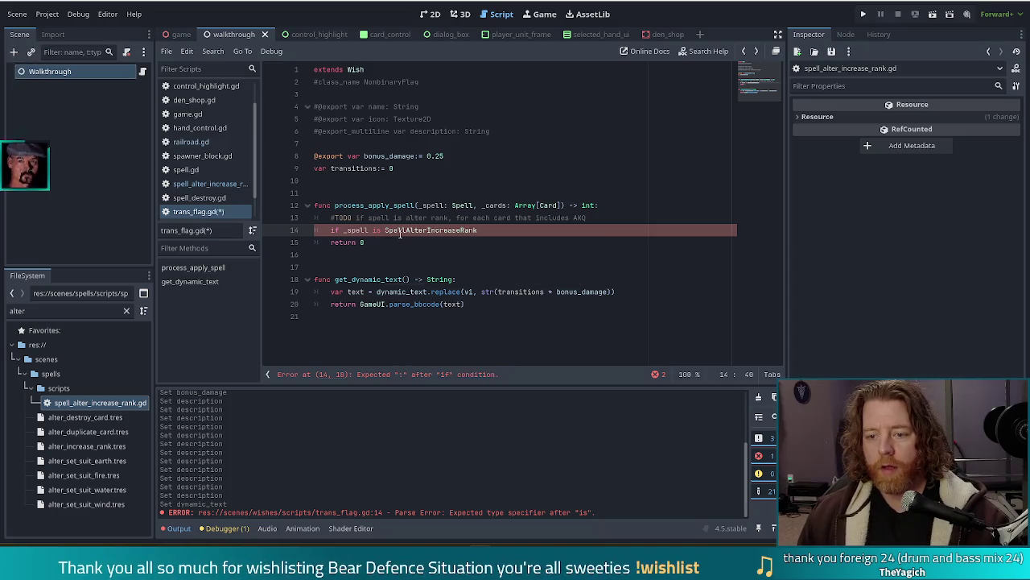
type(":")
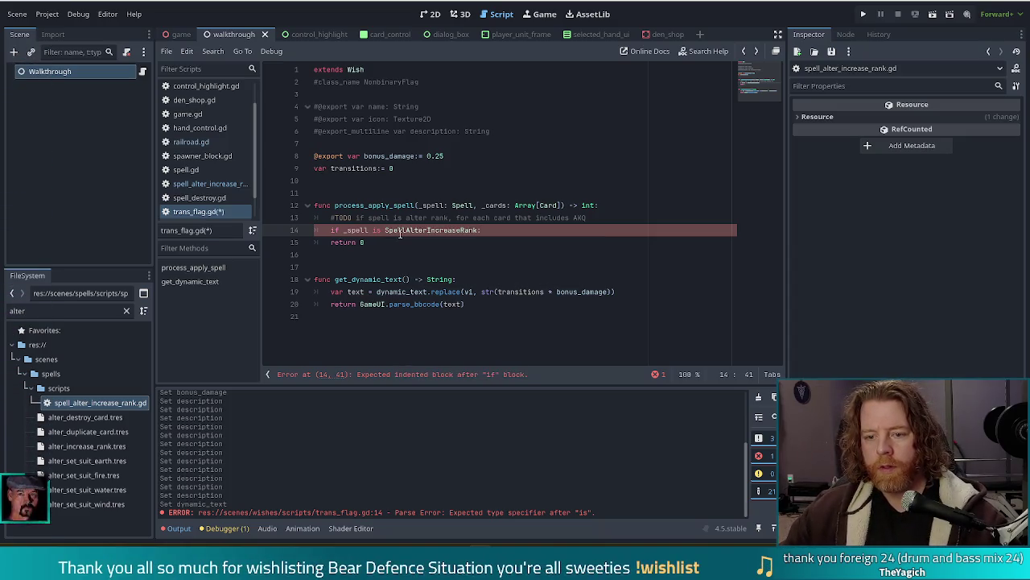
key("Return")
type("f")
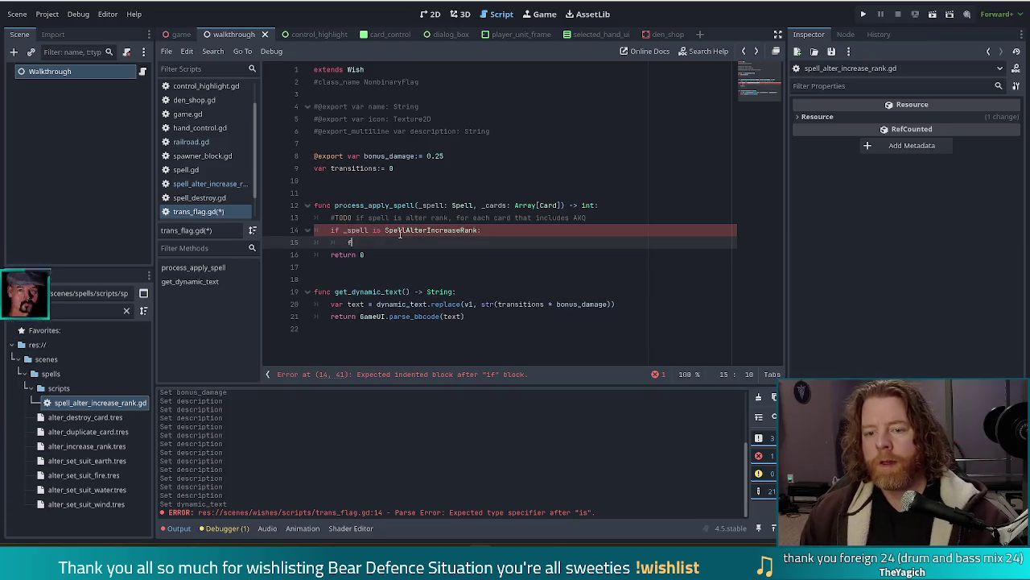
type("or c in _cards")
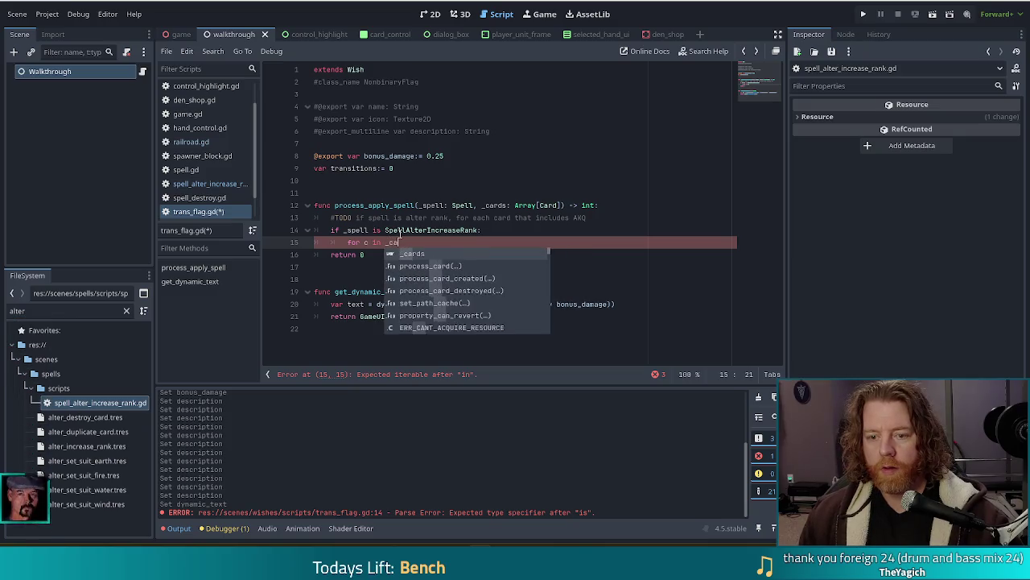
type(":")
key("Return")
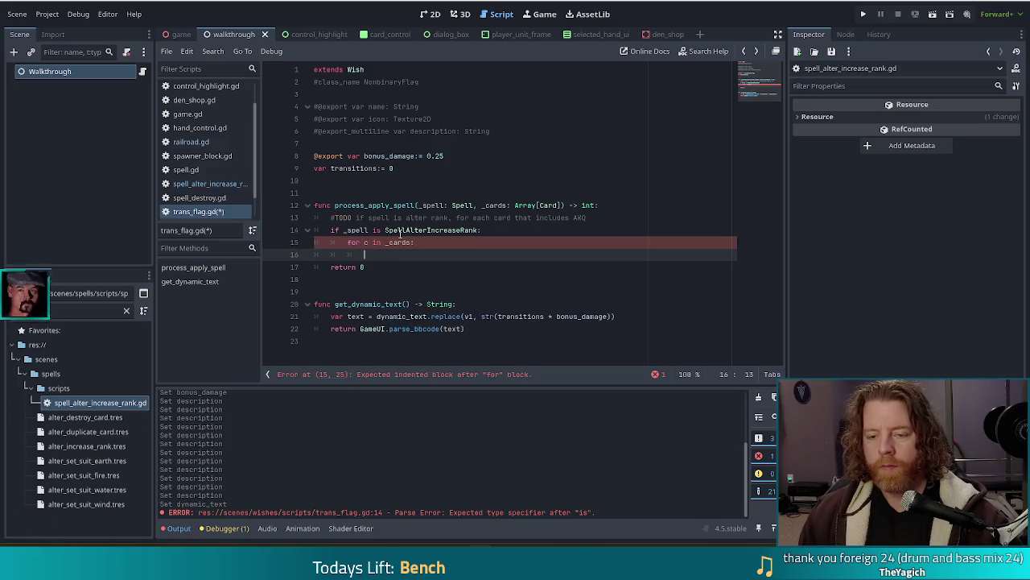
type("if")
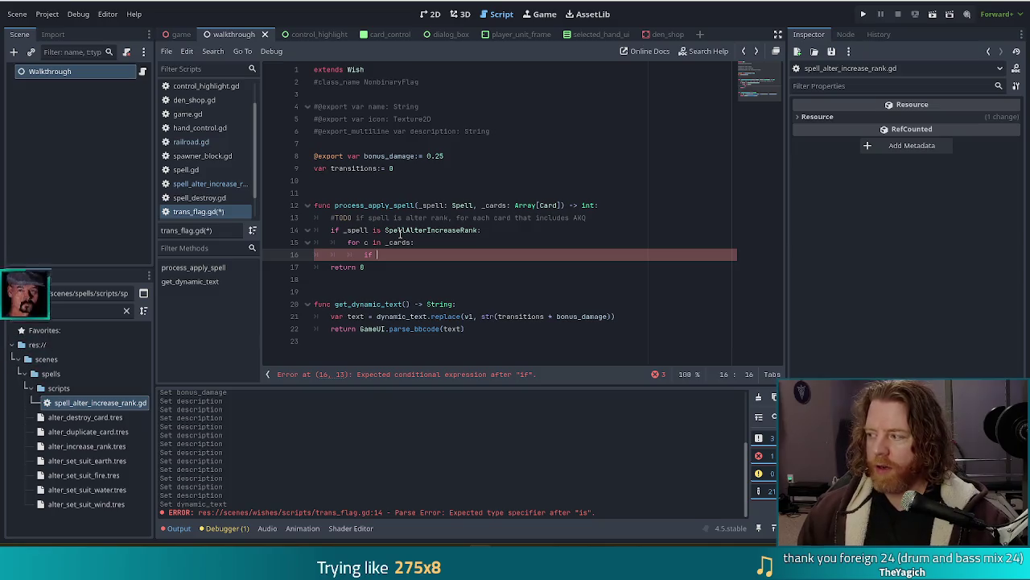
type("c.rank >= ")
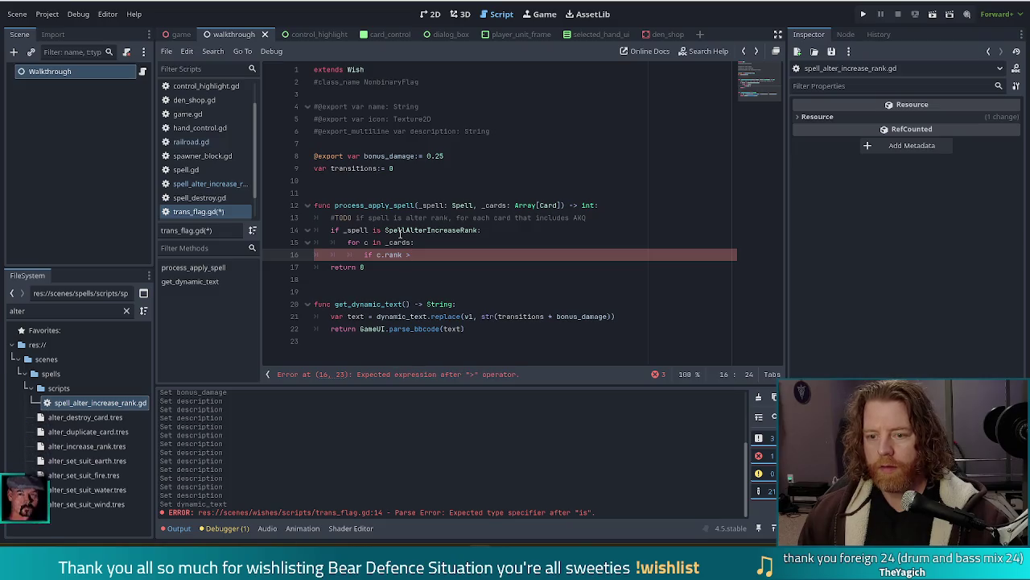
type("Card.")
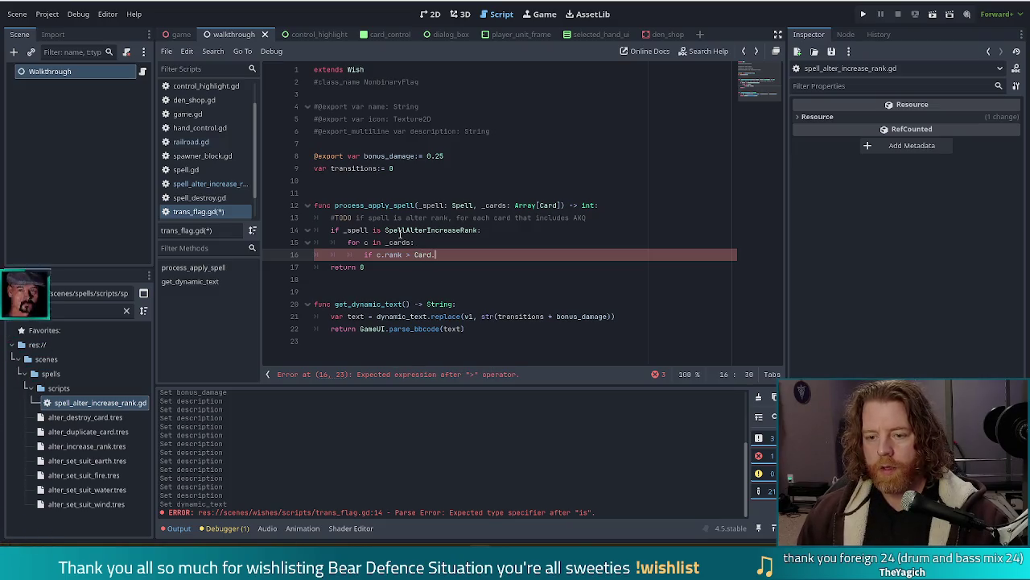
type("Rank")
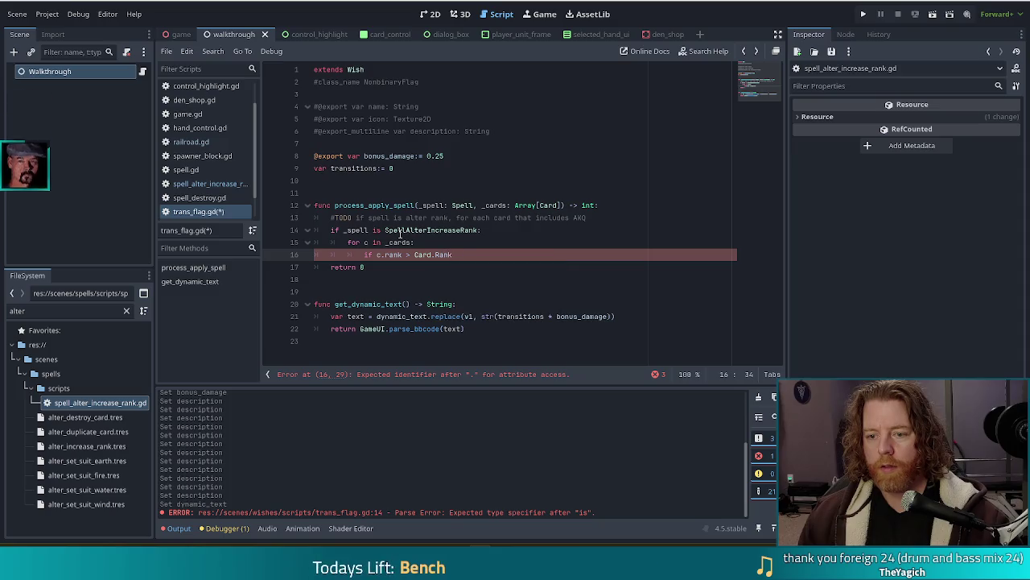
type(".QUEEN:")
key("Return")
type("transitions += 1")
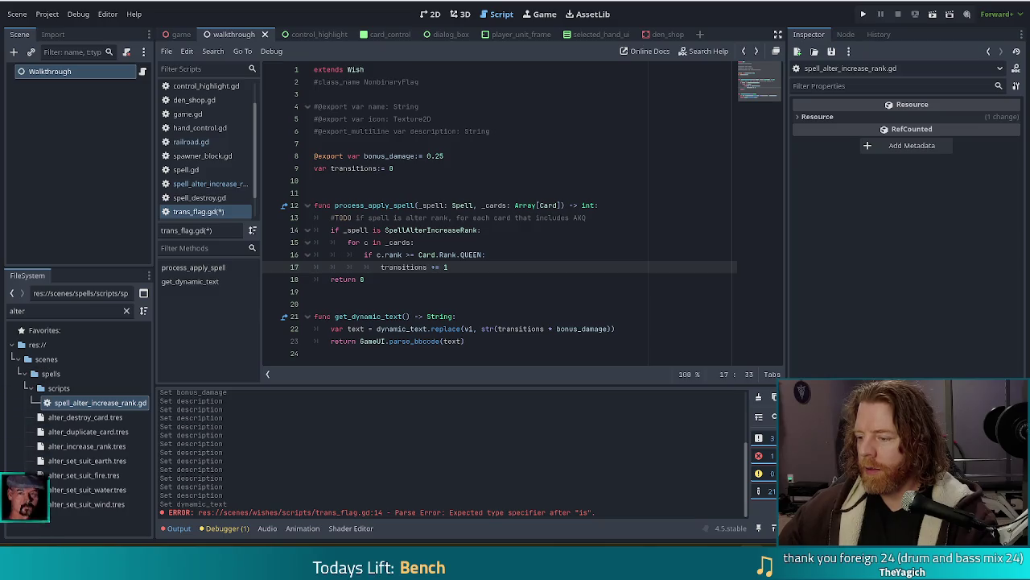
mouse_move(708, 156)
left_mouse_down()
mouse_move(600, 33)
mouse_move(600, 4)
left_mouse_up()
left_click(511, 522)
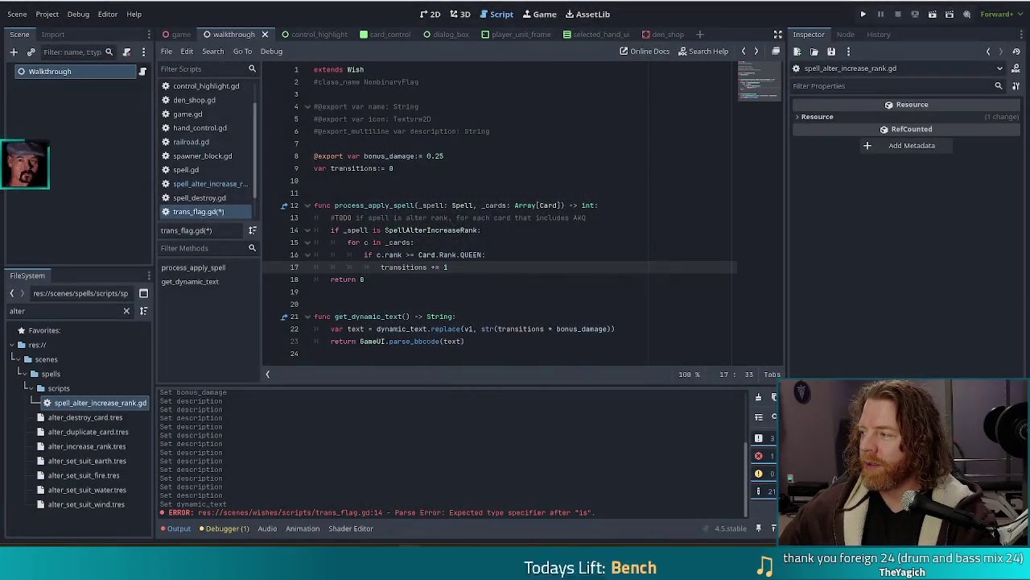
key("alt+Tab")
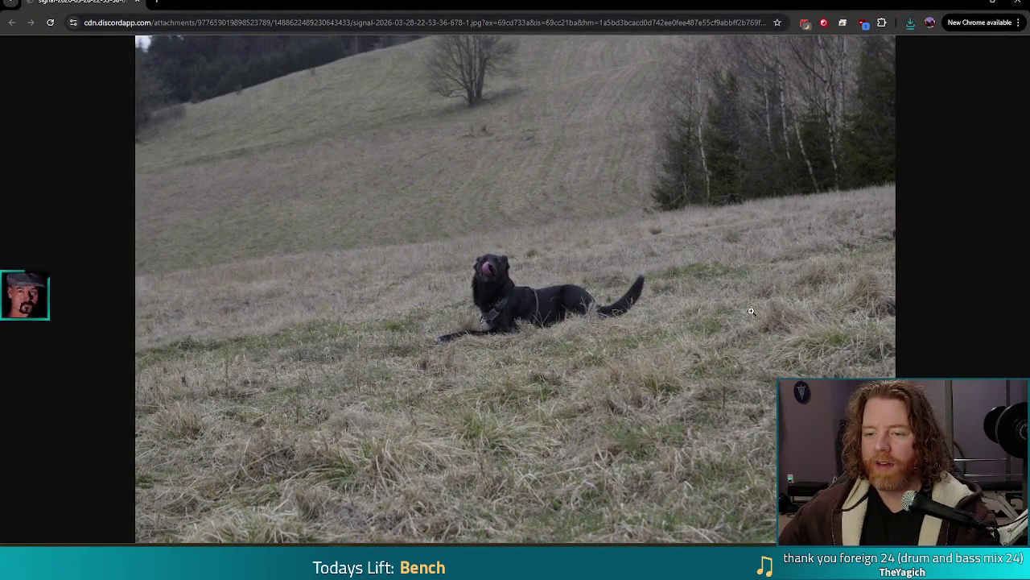
- View the black dog photo at full size and scroll it, then Alt-Tab back to Godot
left_click(517, 261)
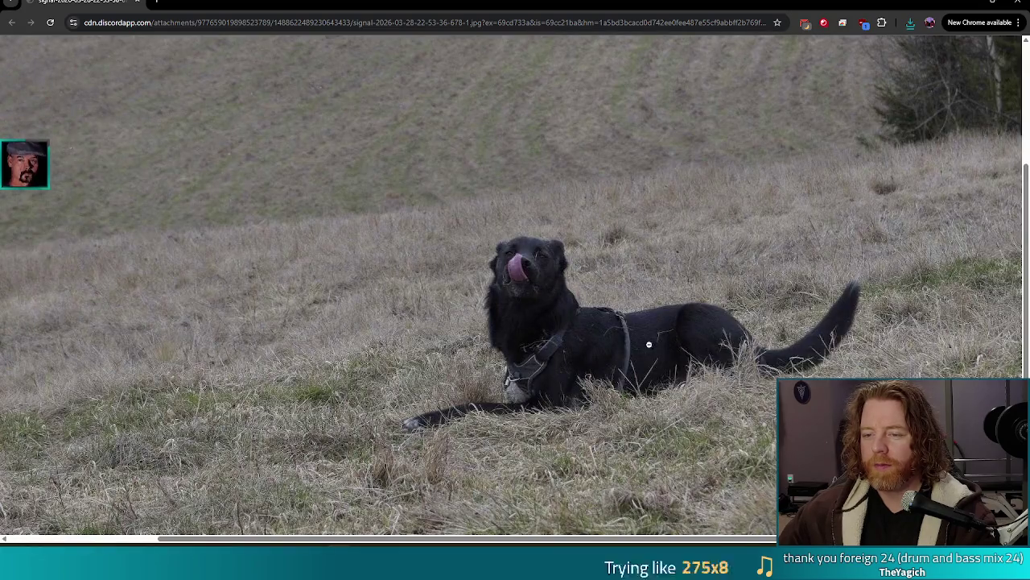
scroll(672, 337, "down", 1)
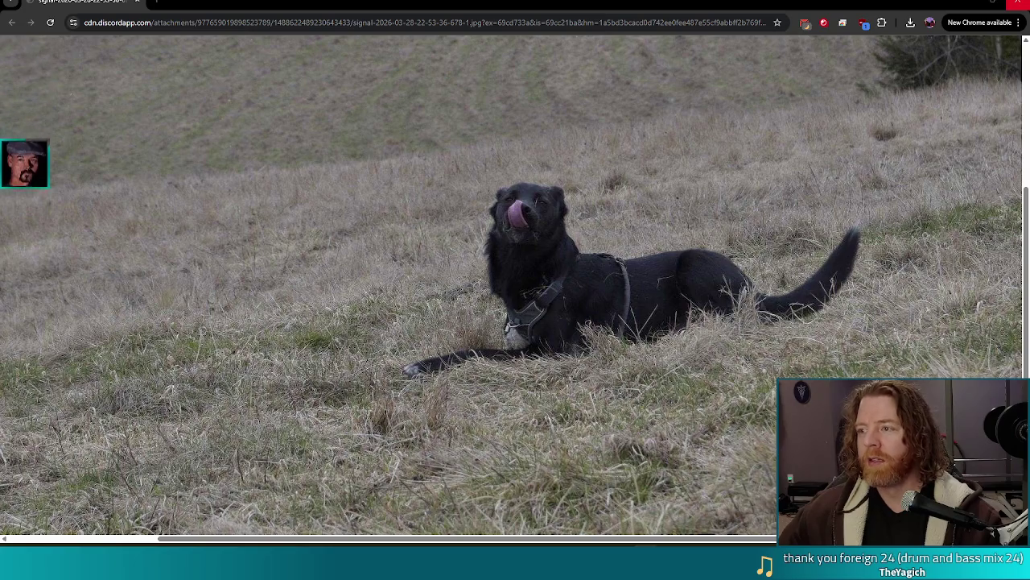
key("alt+Tab")
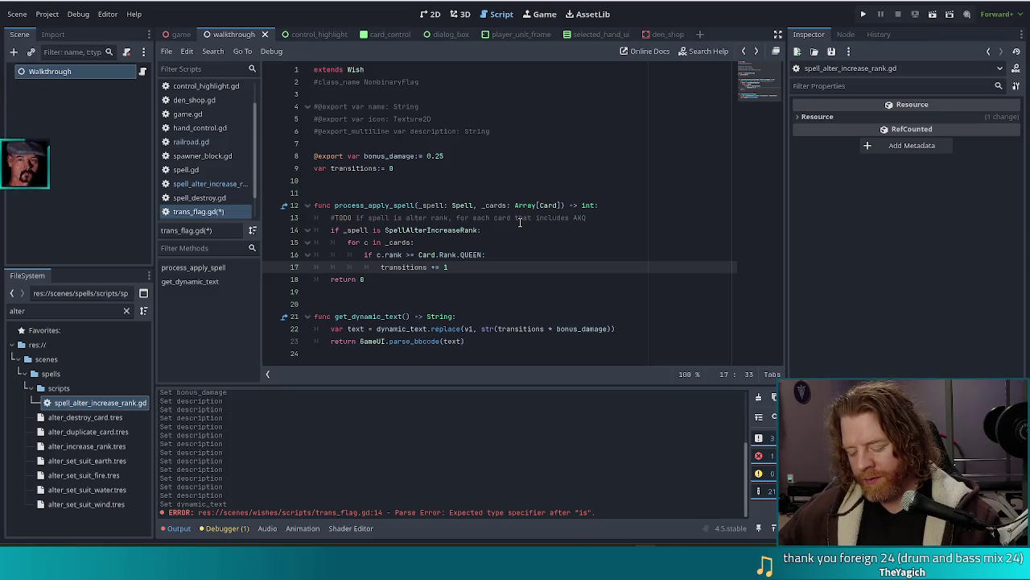
- Place the caret at the end of the for loop line in trans_flag.gd
left_click(521, 240)
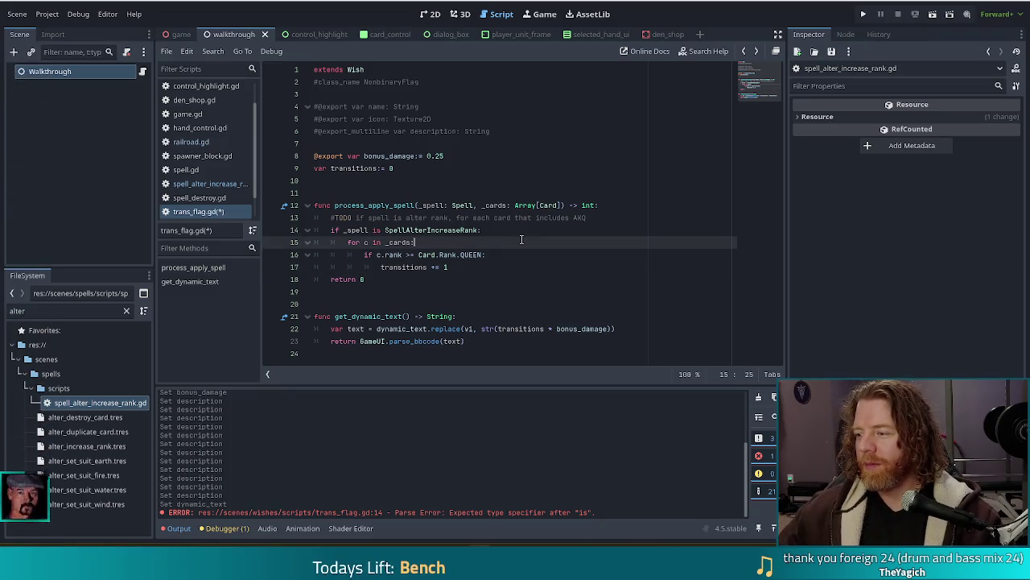
- Put the caret at the end of the 'if _spell is SpellAlterIncreaseRank' line
right_click(522, 235)
left_click(492, 229)
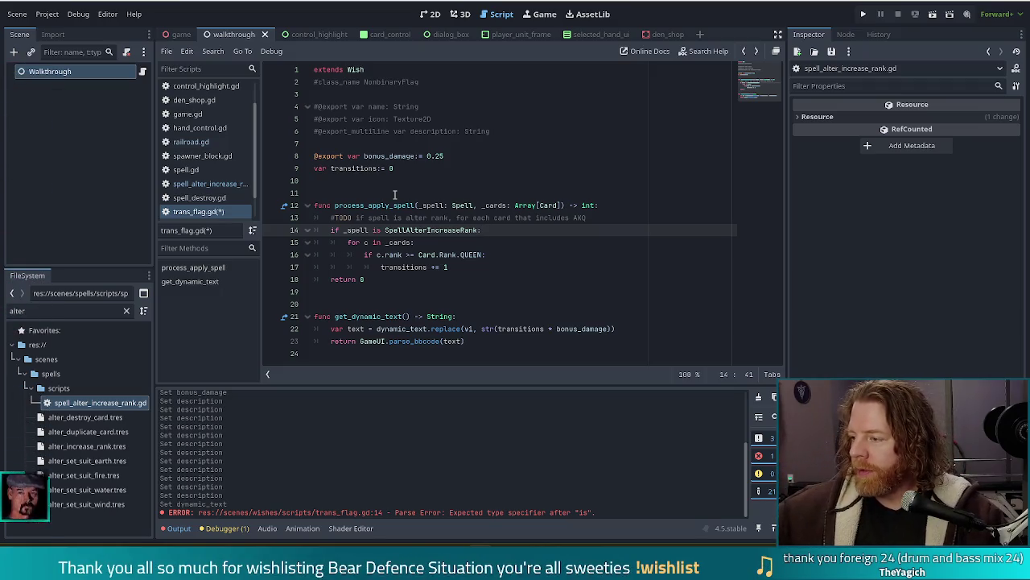
- Review the Queen rank check and transitions line, then save trans_flag.gd
left_click(620, 254)
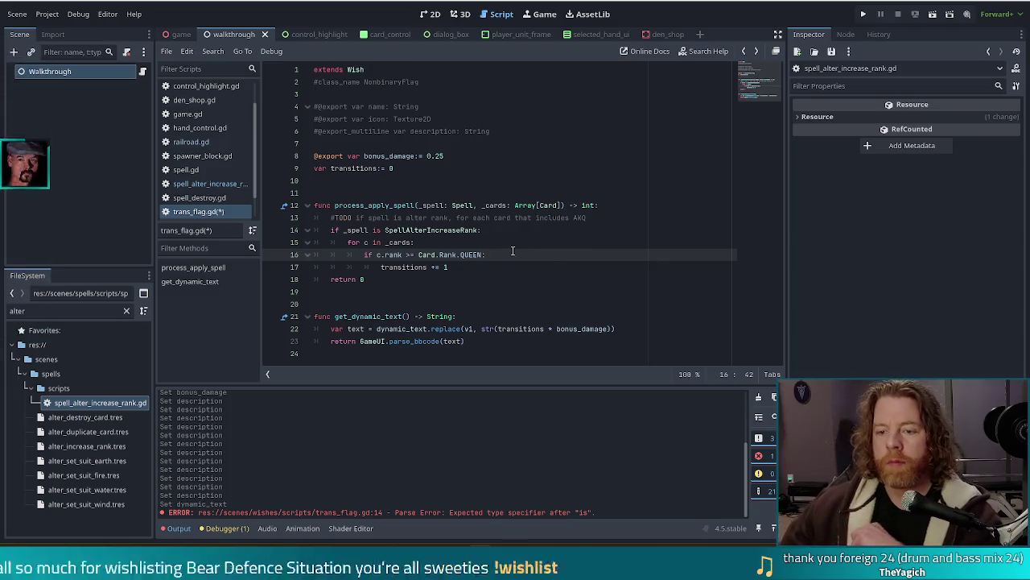
left_click(478, 270)
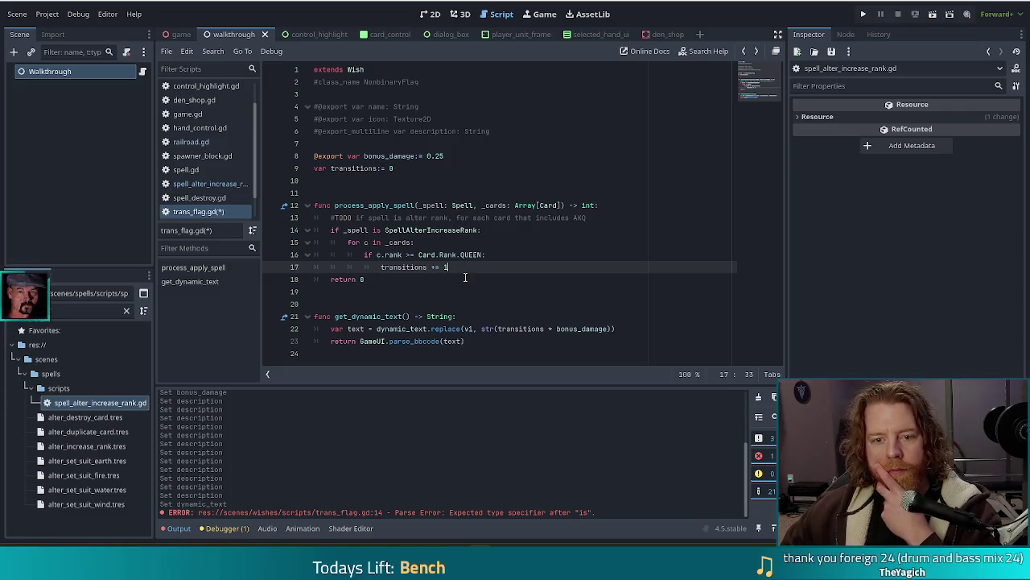
key("ctrl+s")
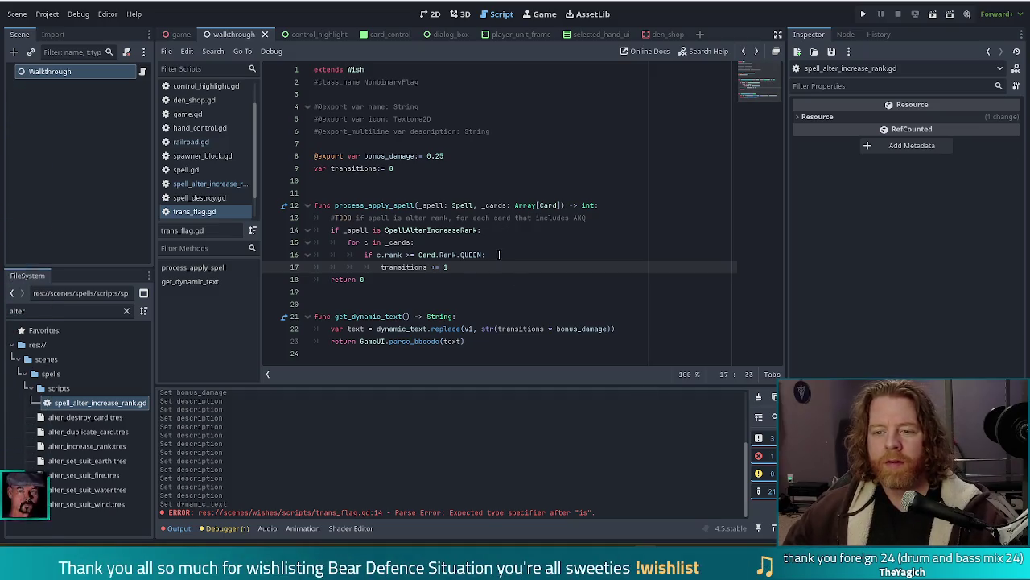
- Revisit the return 0 and get_dynamic_text lines, then run Bear Defence Situation and start a new game
key("Up")
key("End")
left_click(449, 280)
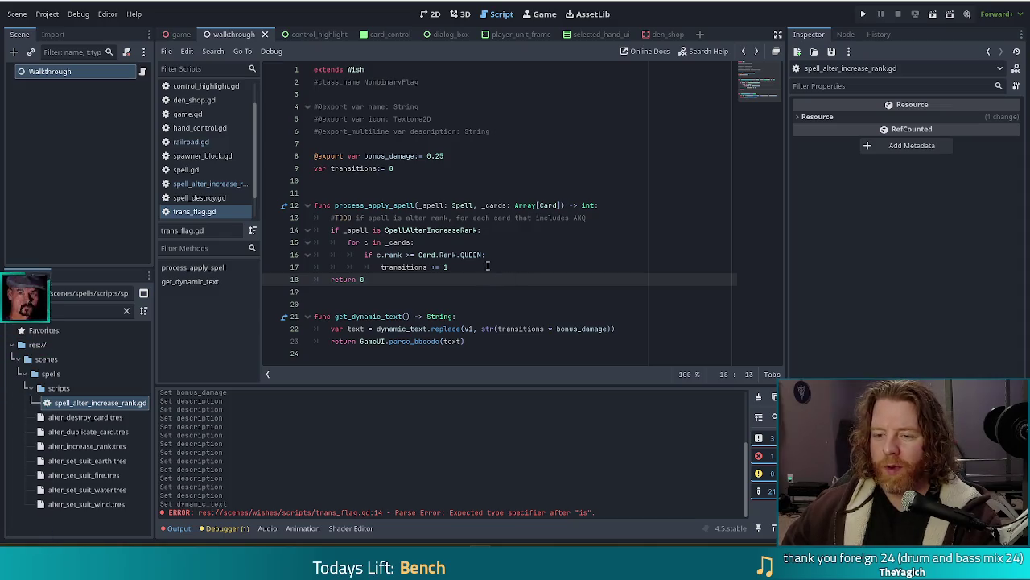
left_click(427, 317)
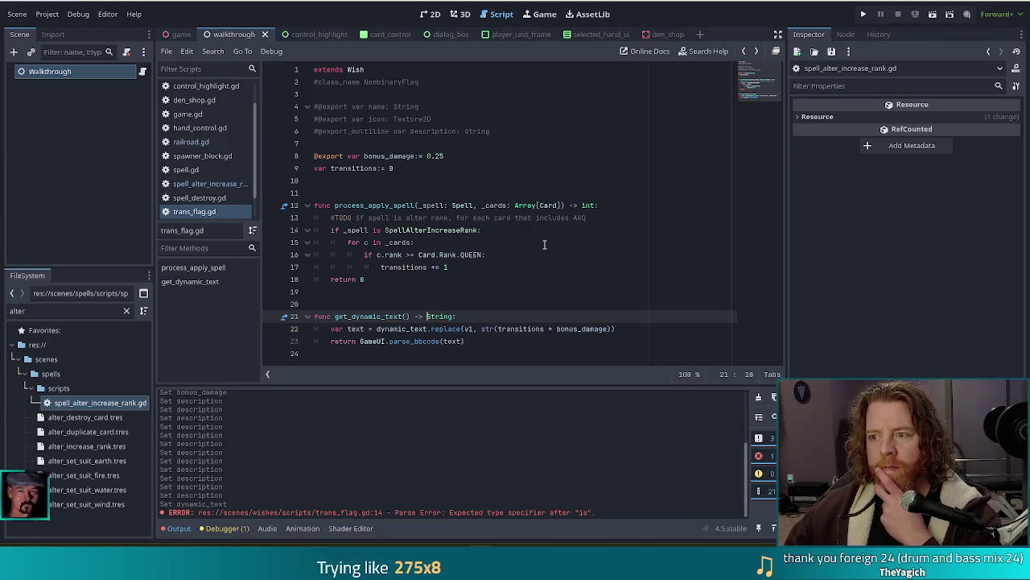
key("F5")
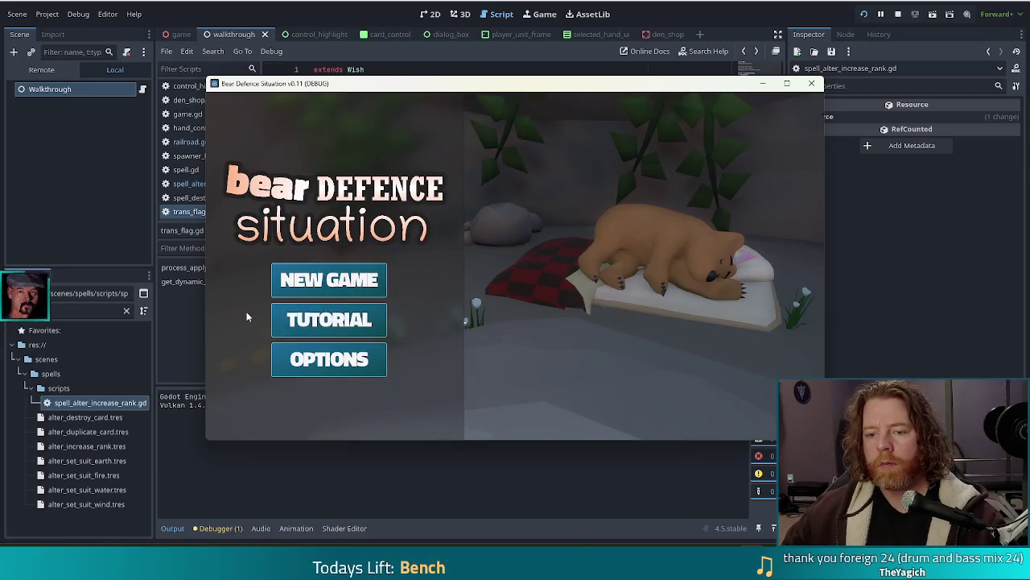
left_click(350, 286)
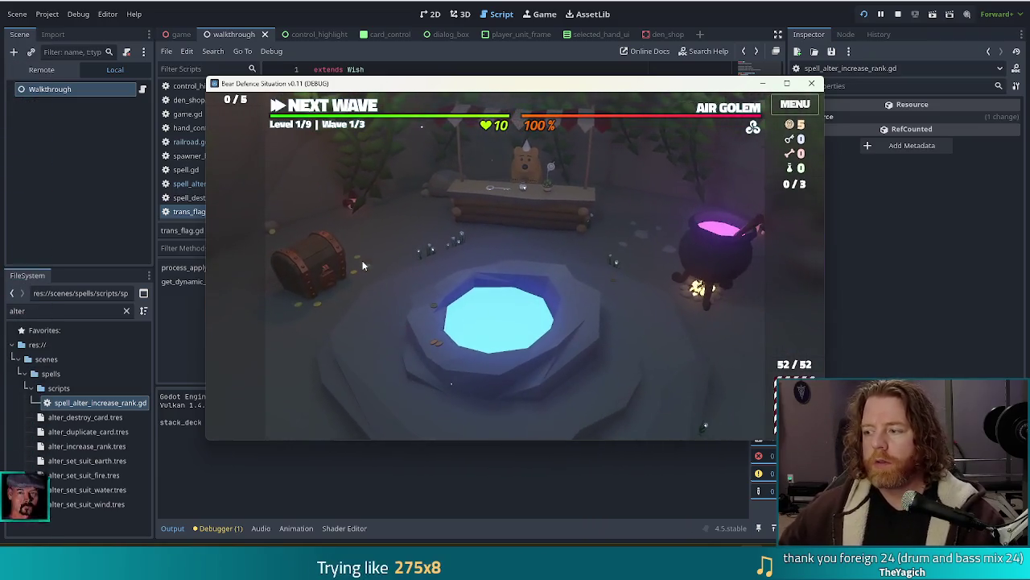
- Move the game window and add the Trans Flag wish with the add_wish trans_flag console command
left_click_drag(512, 88, 469, 74)
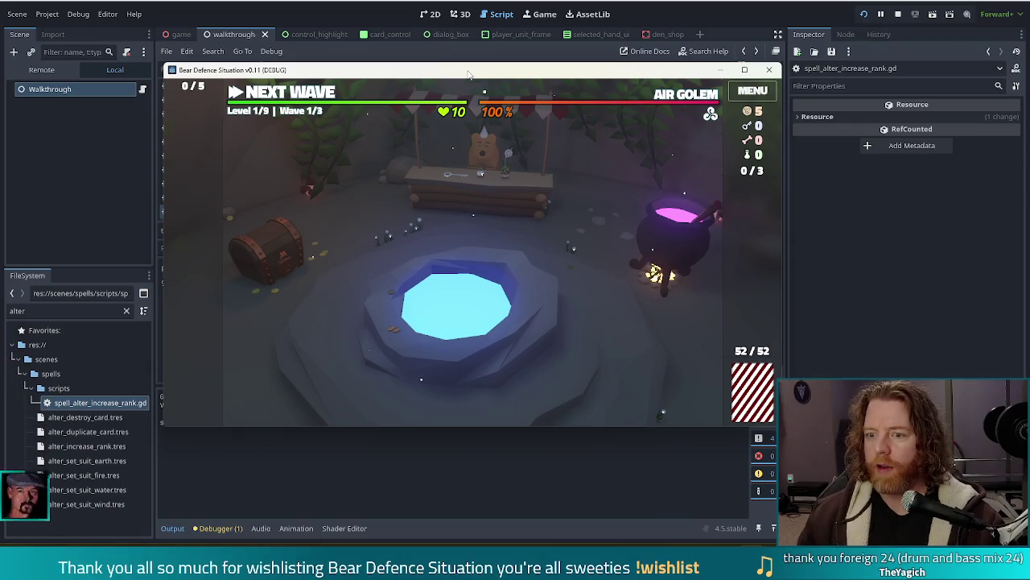
key("grave")
type("add")
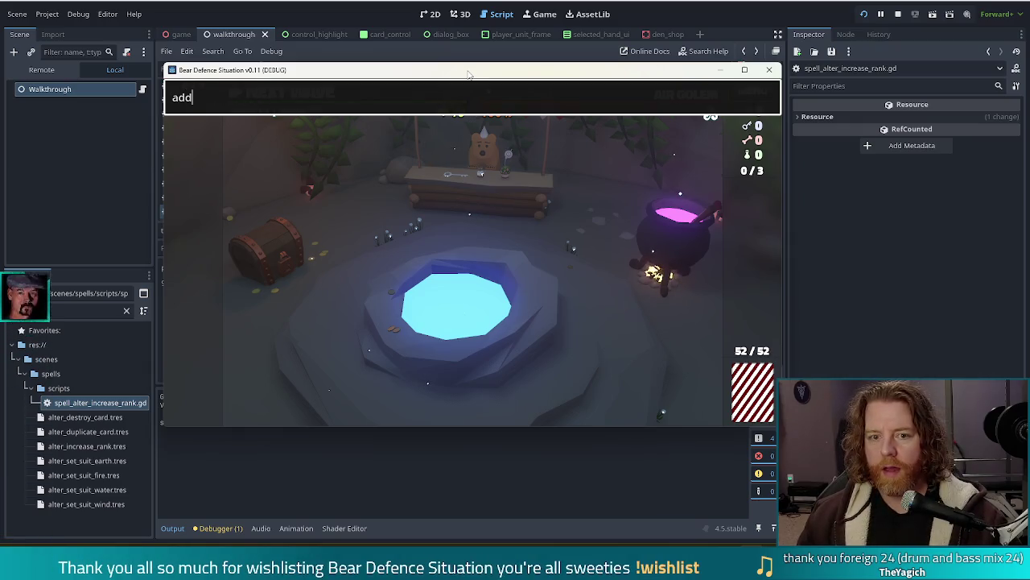
type("_wish trans_flag")
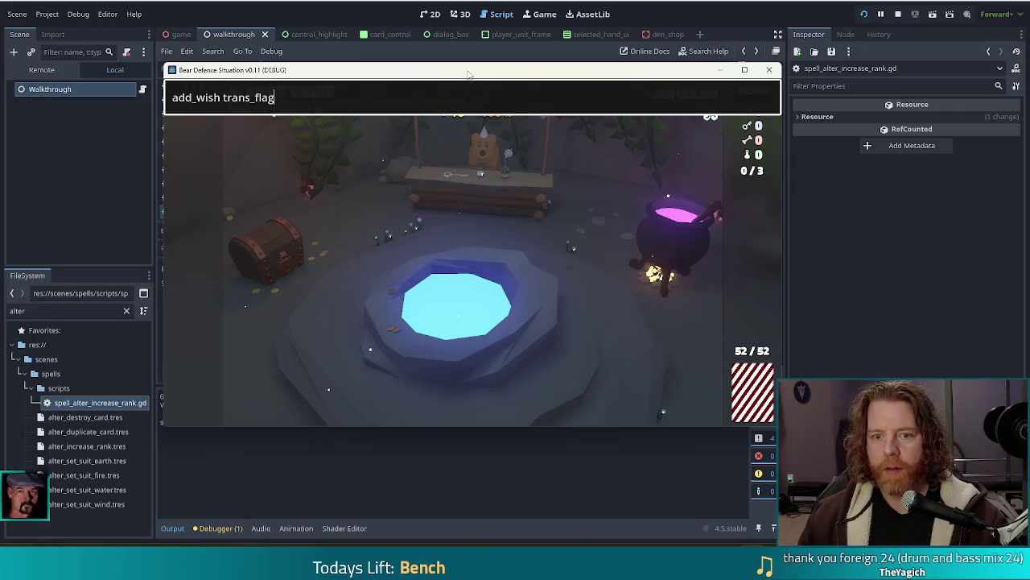
key("Return")
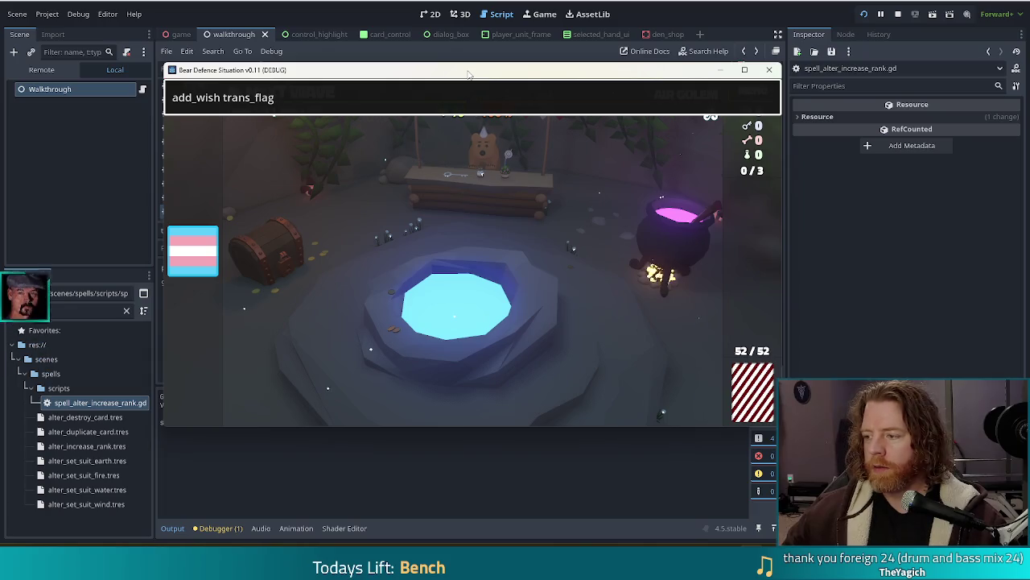
mouse_move(189, 272)
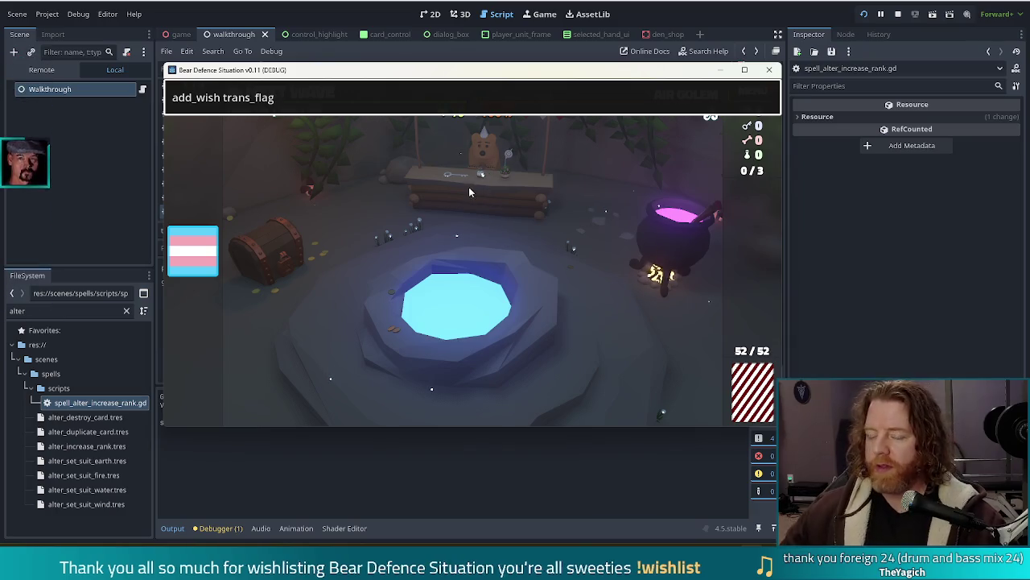
mouse_move(199, 244)
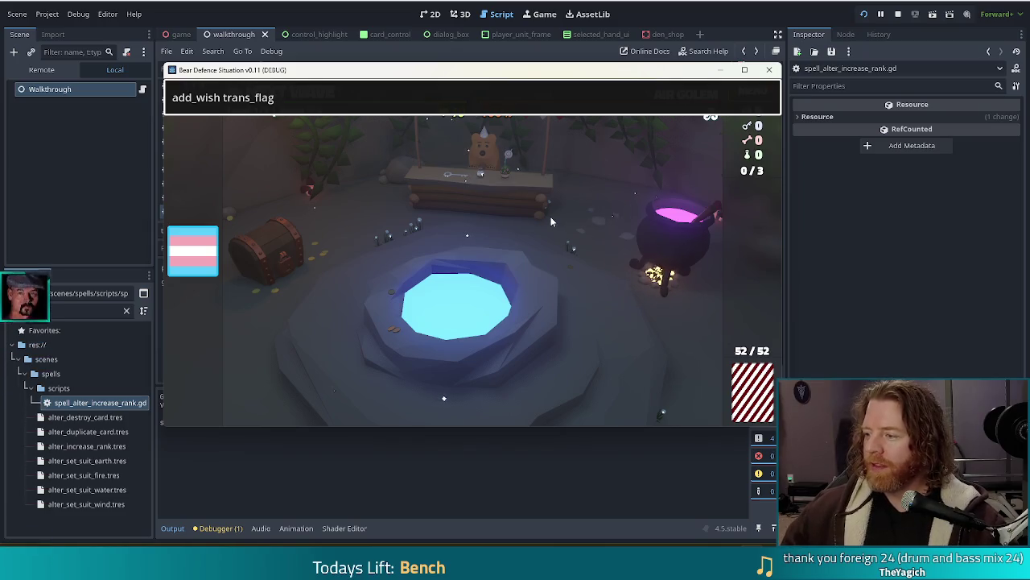
- Run test_kit in the console to raise resources, then close the console
key("ctrl+a")
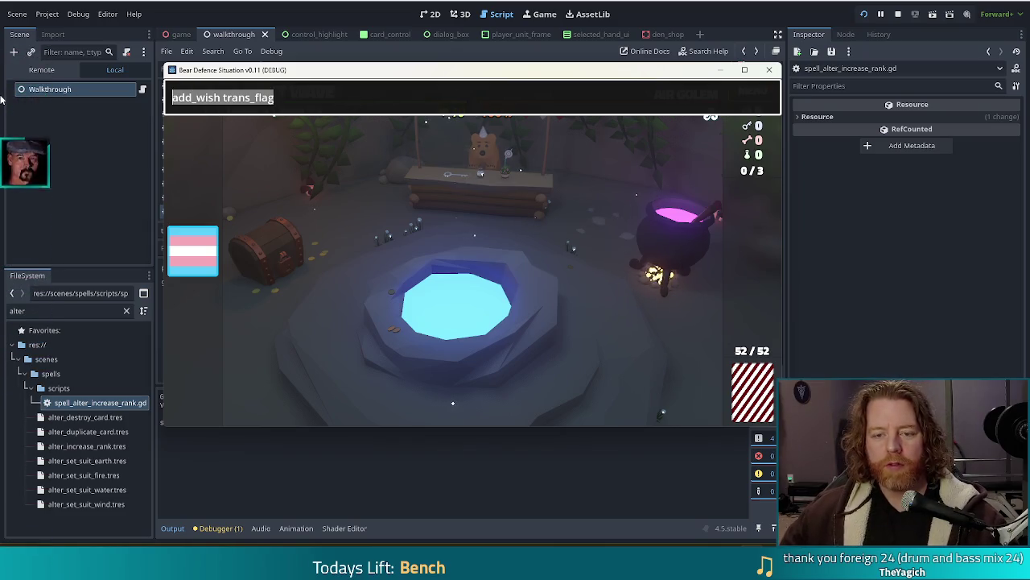
type("test_kit")
key("Return")
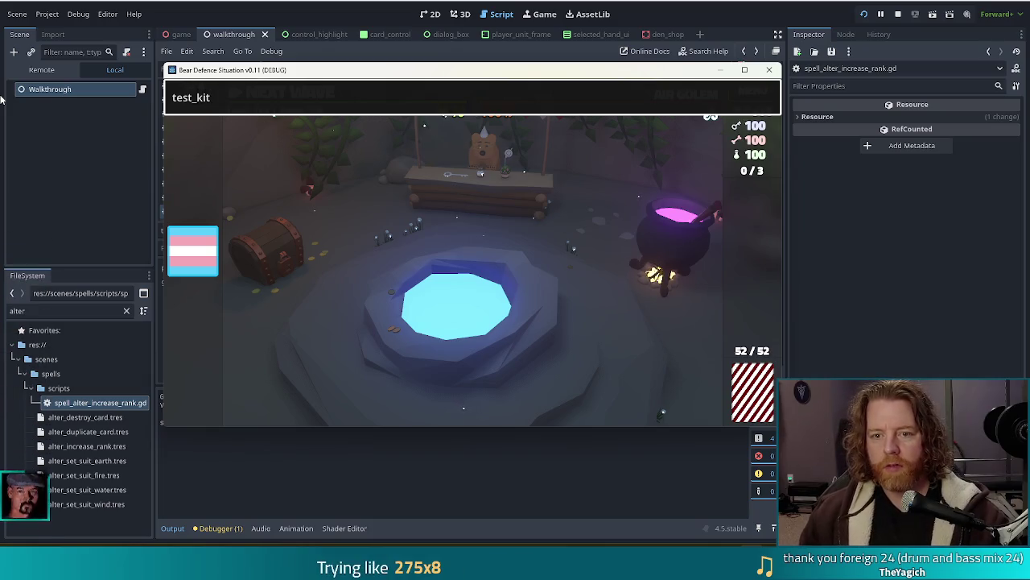
key("Escape")
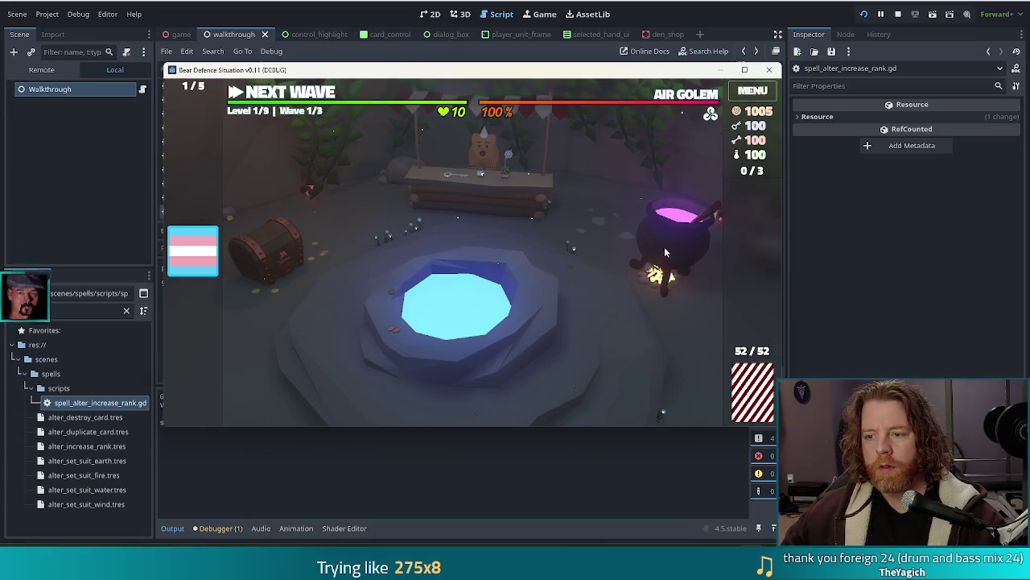
- Open the cauldron, brew Alter: Increase Rank with a bone and a stir, and raise the Jack of Fire
left_click(671, 244)
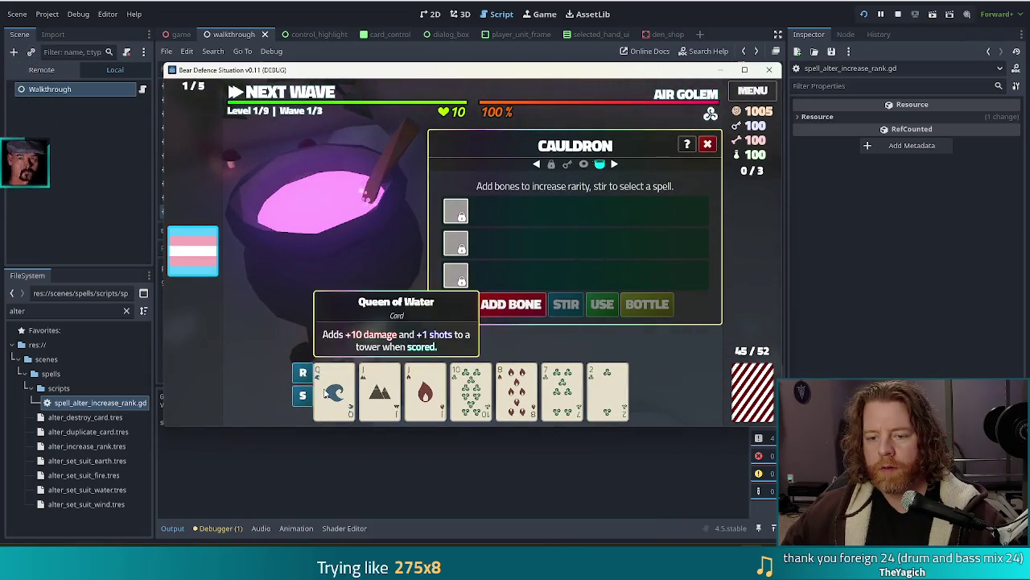
left_click(566, 305)
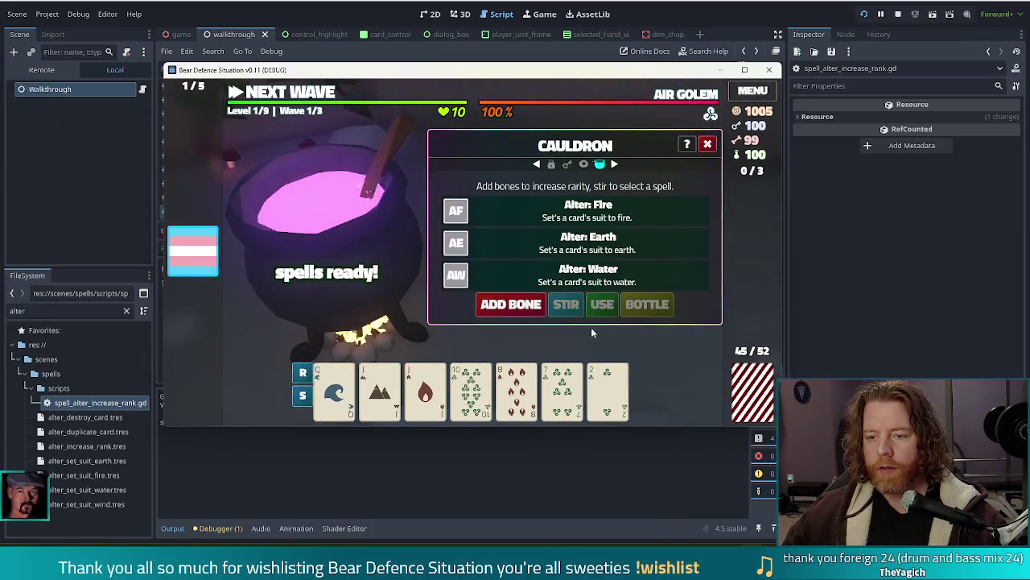
left_click(557, 304)
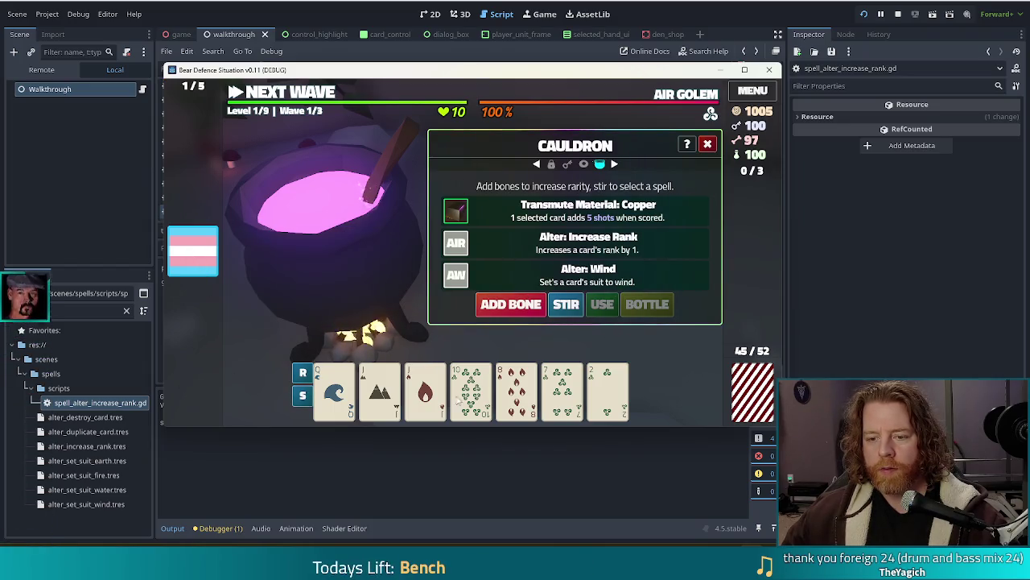
left_click(425, 390)
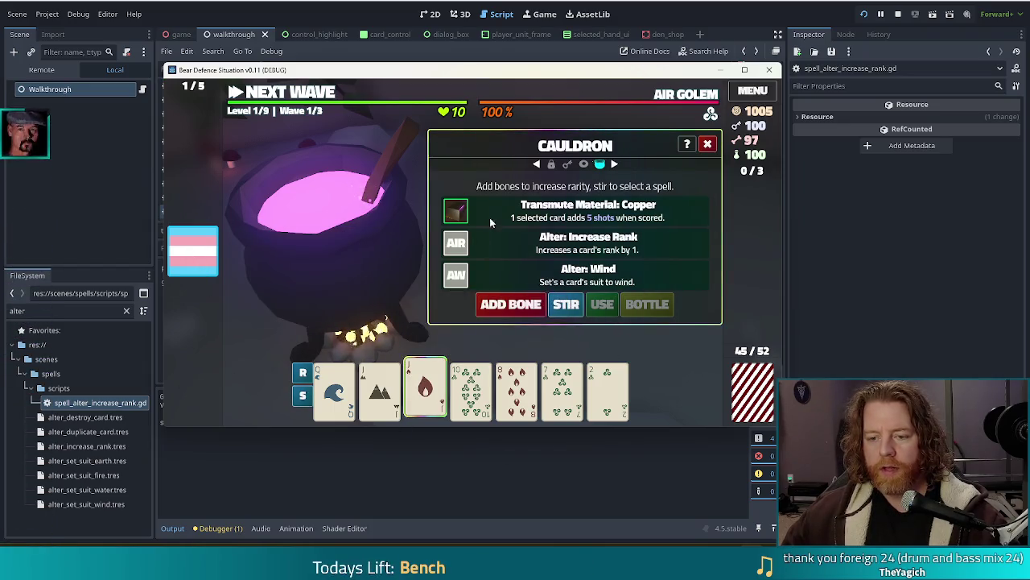
left_click(543, 241)
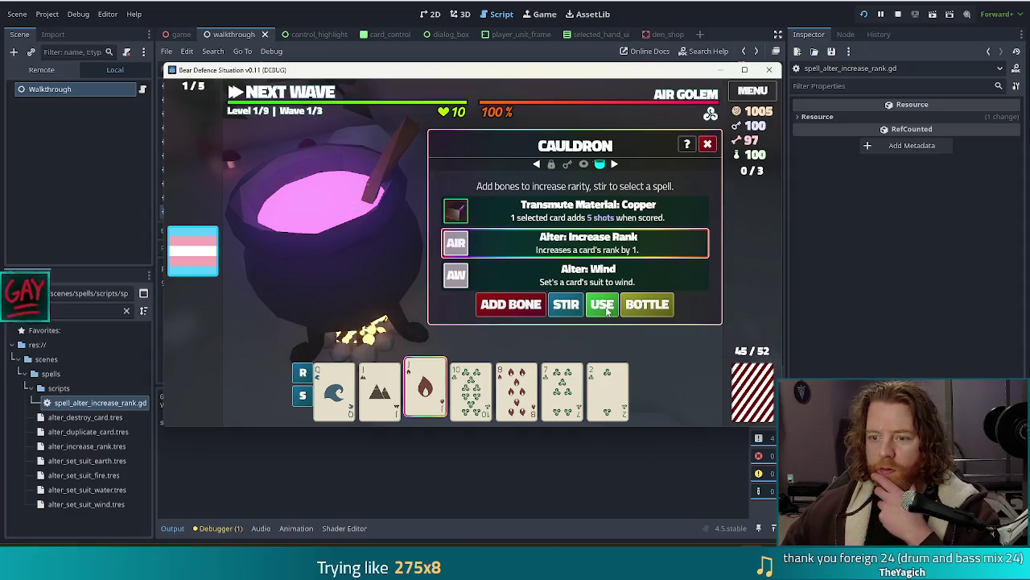
left_click(607, 308)
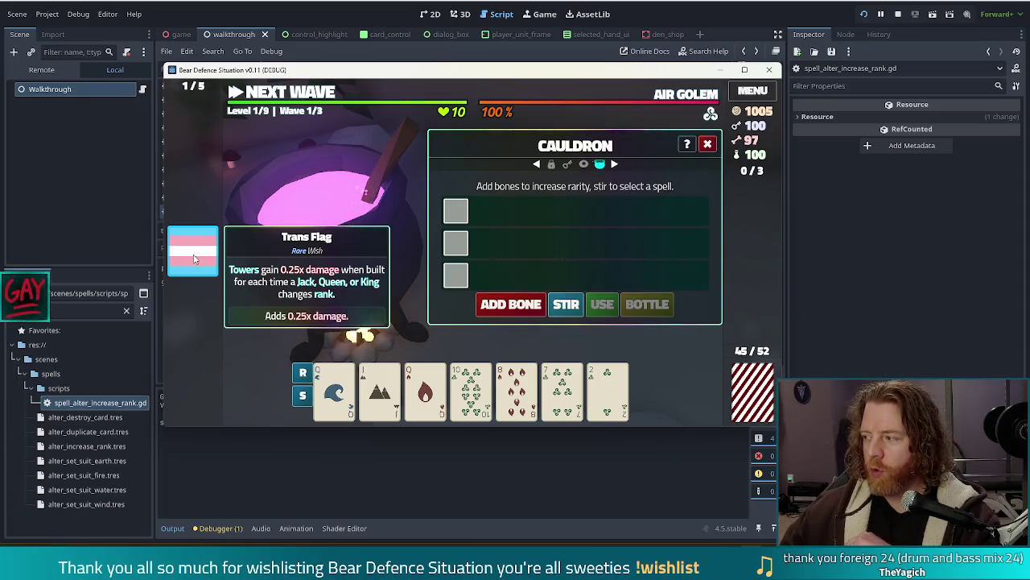
- Brew another Alter: Increase Rank with two bones and two stirs, and raise the Queen of Water
left_click(515, 307)
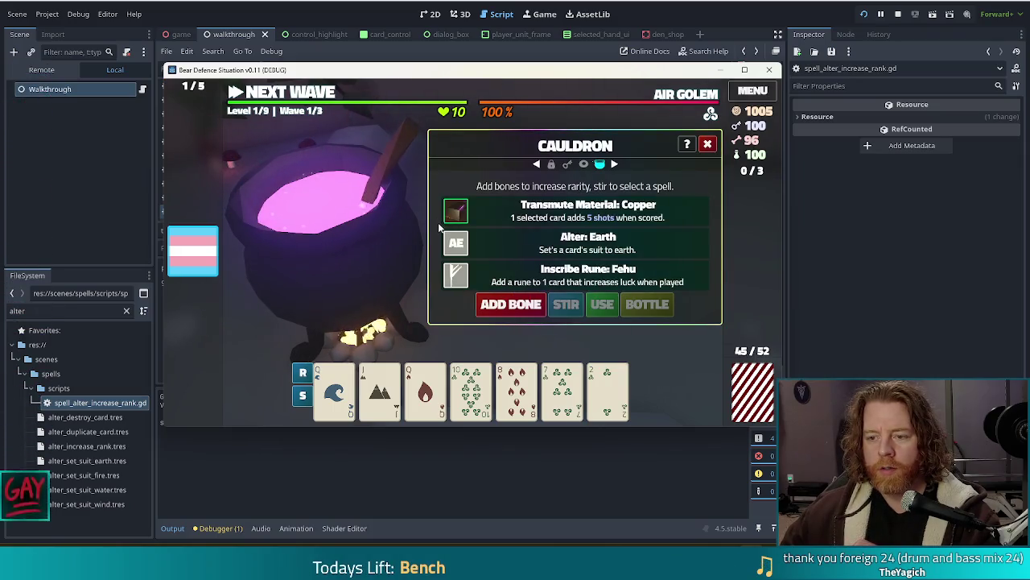
left_click(510, 304)
left_click(510, 304)
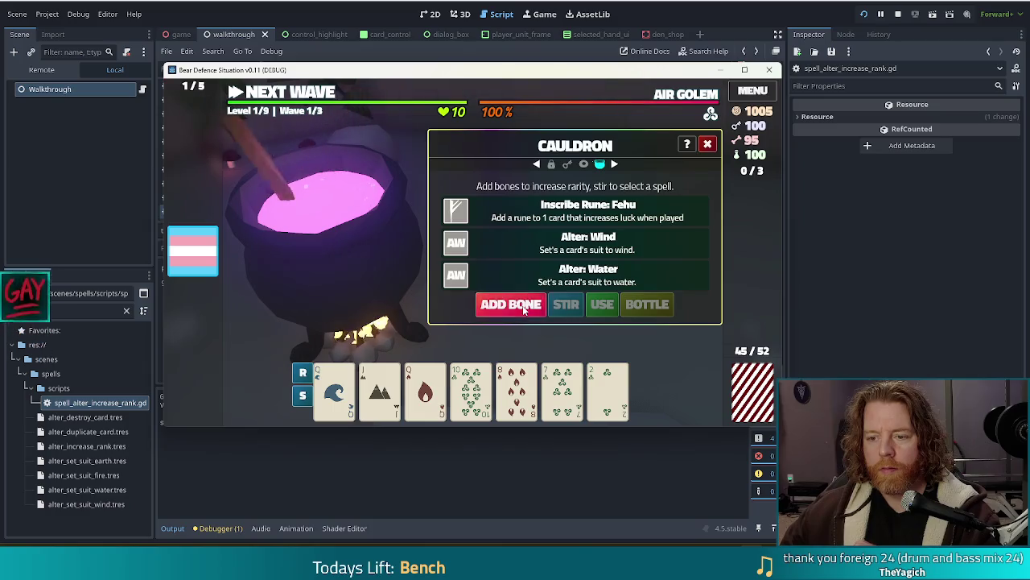
left_click(566, 305)
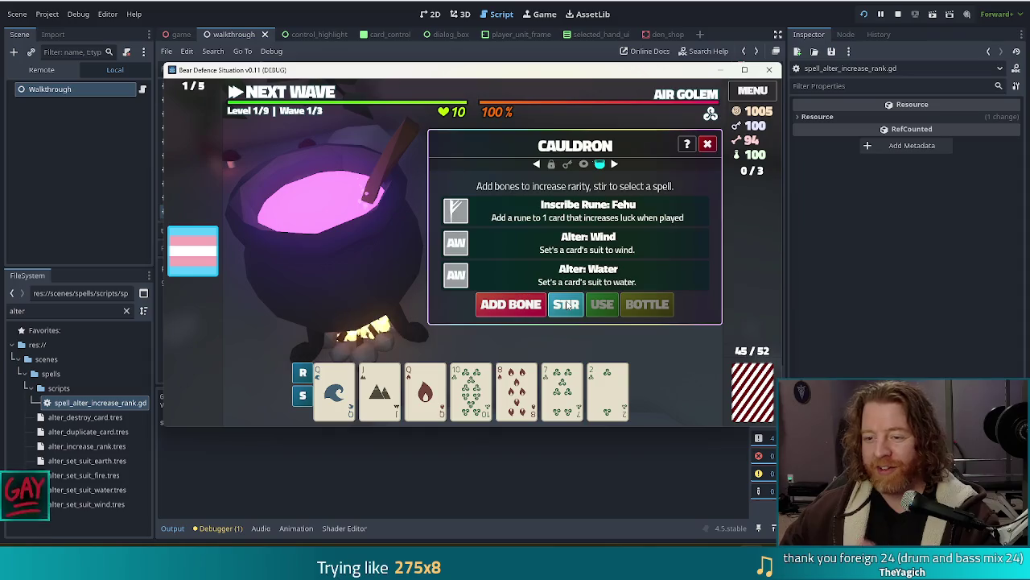
left_click(567, 305)
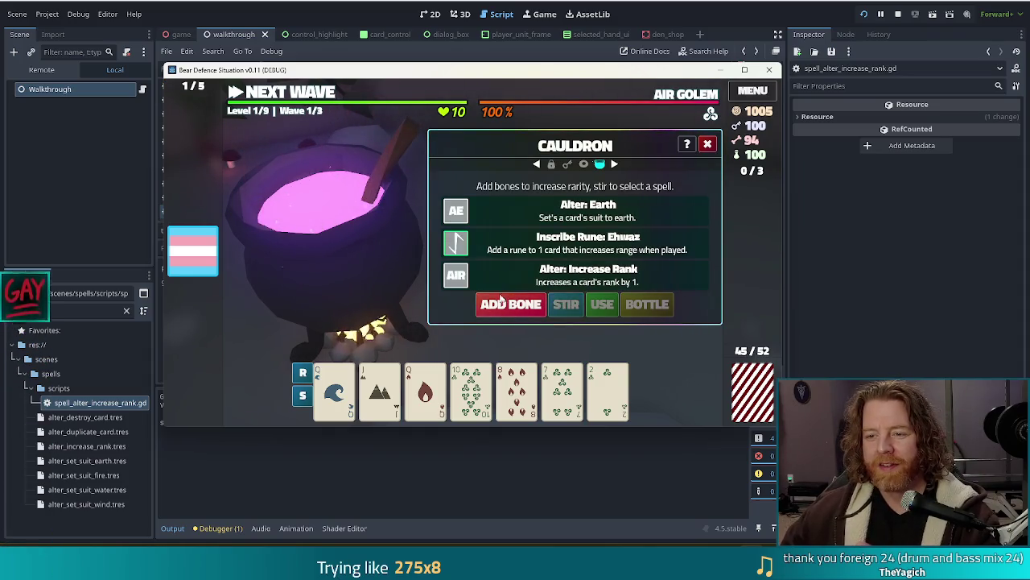
left_click(427, 392)
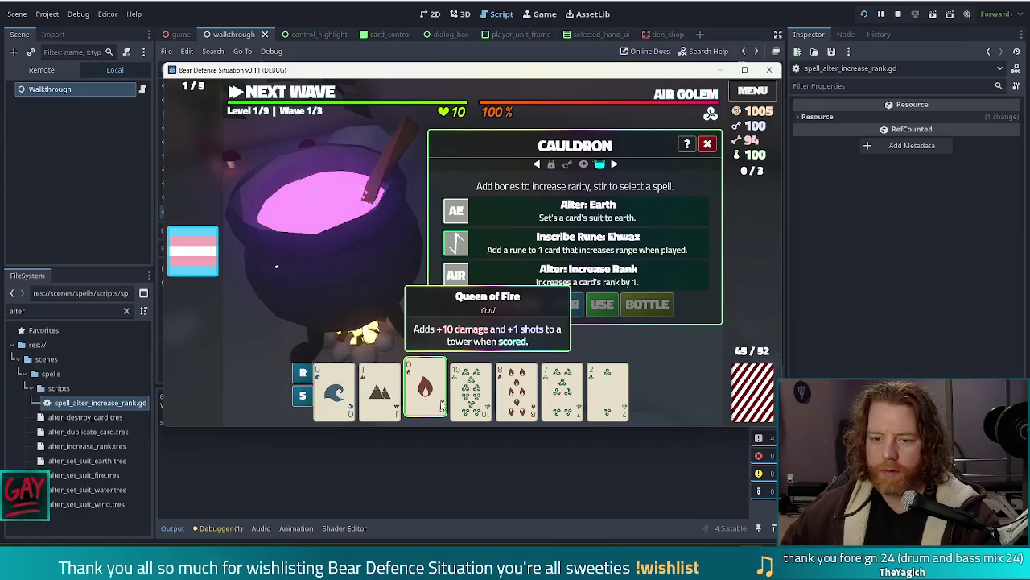
left_click(334, 389)
left_click(535, 282)
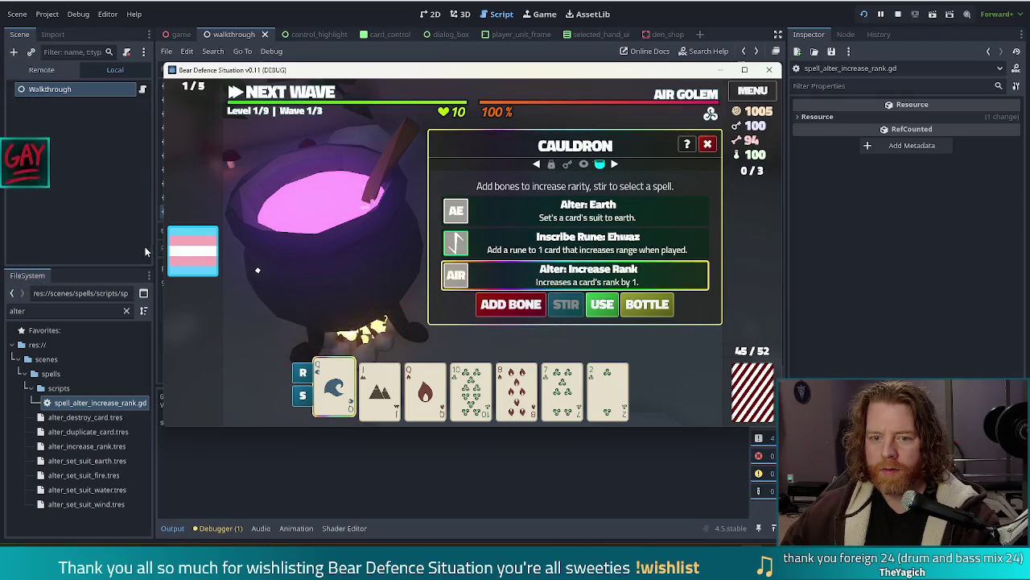
left_click(600, 306)
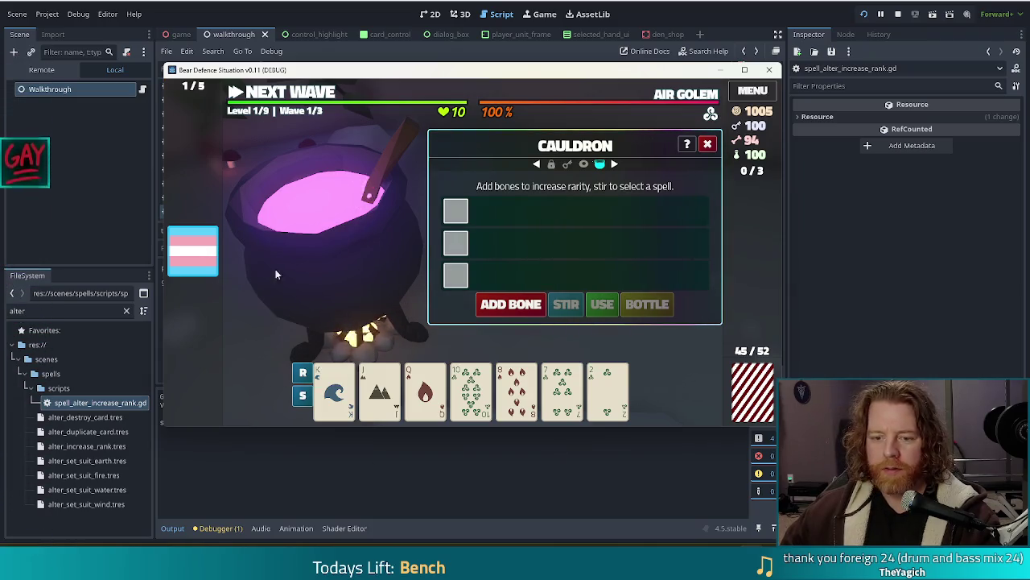
- Add more bones and stir again, then use Increase Rank to turn the King of Water into an Ace
left_click(511, 304)
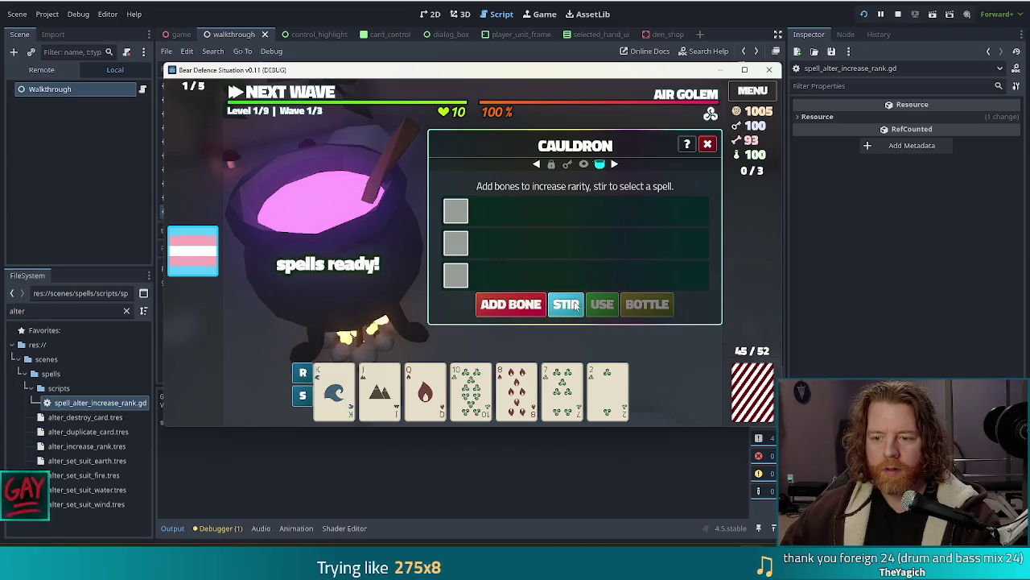
left_click(575, 305)
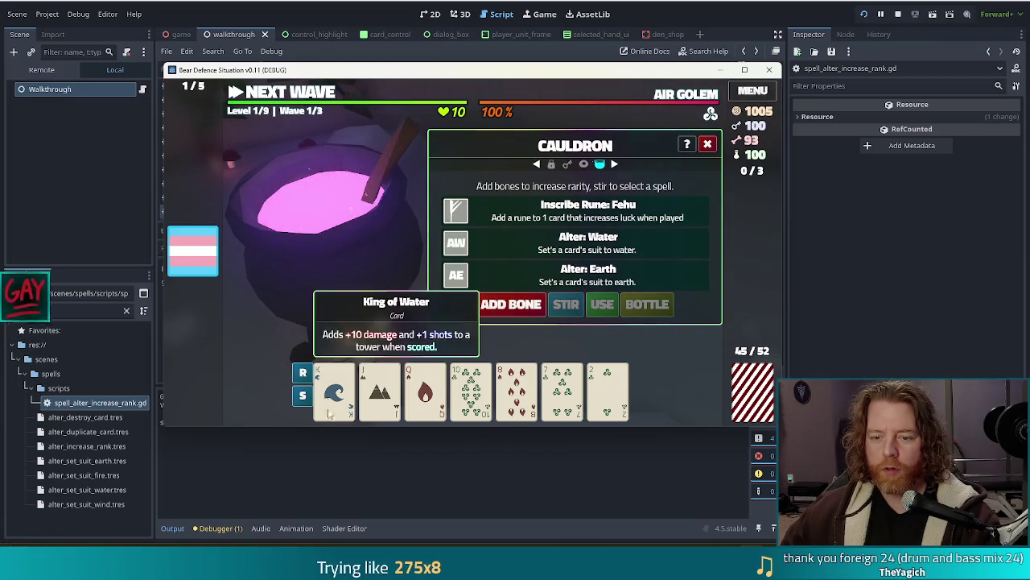
left_click(515, 304)
left_click(515, 304)
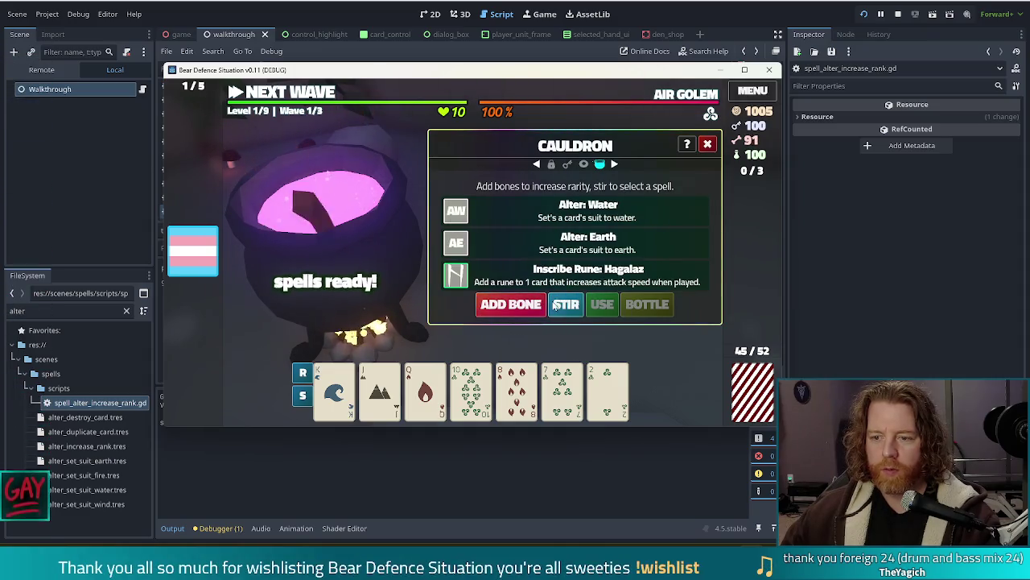
left_click(554, 305)
left_click(510, 306)
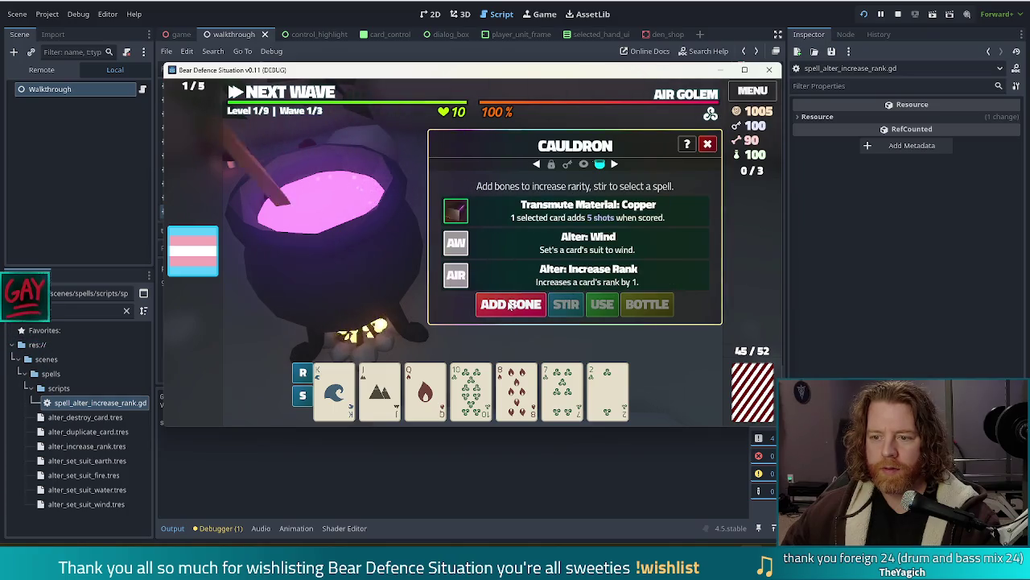
left_click(509, 305)
left_click(522, 277)
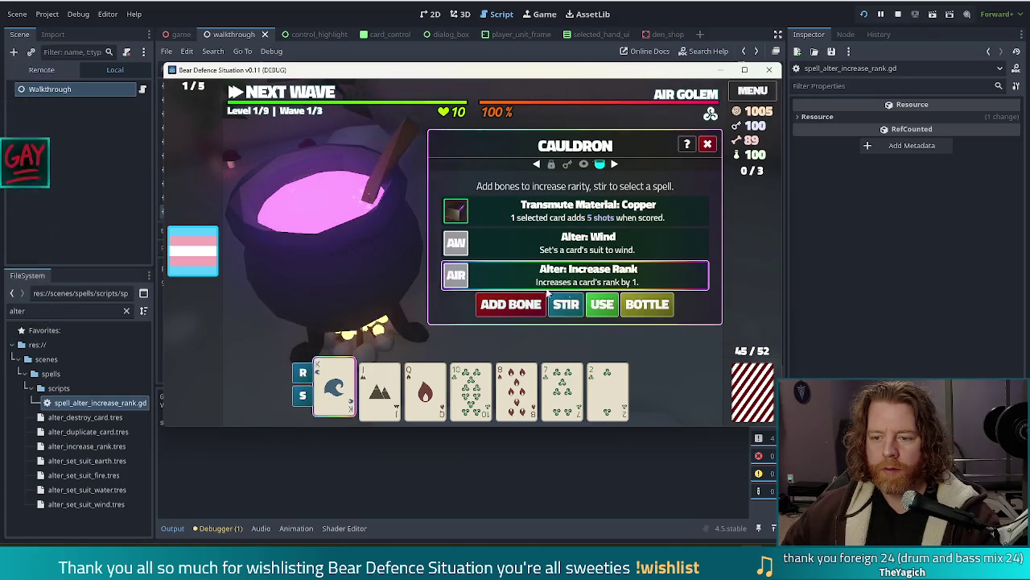
left_click(601, 304)
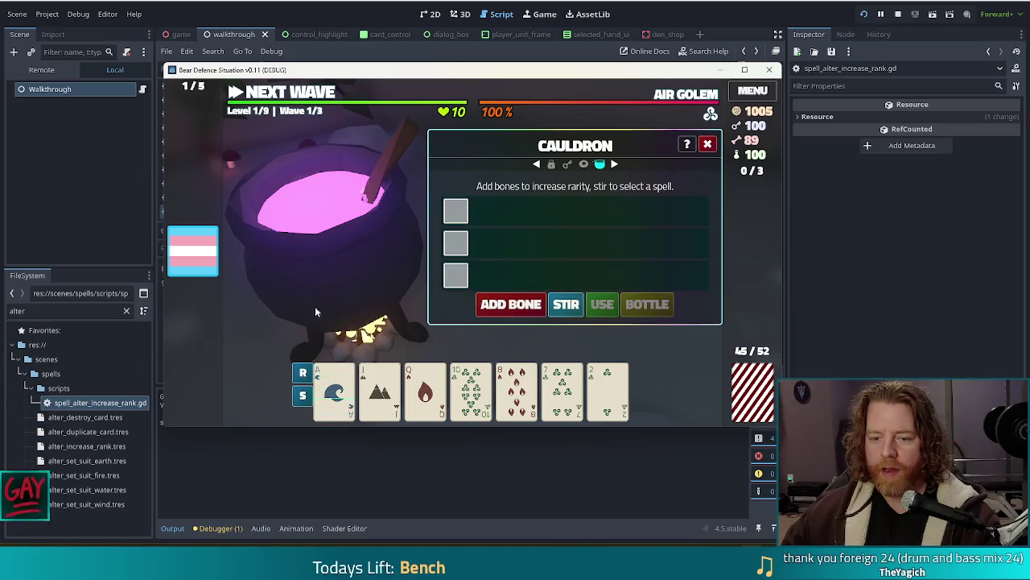
- Return to the map and discard the 8 of Fire and 2 of Wind
left_click(288, 93)
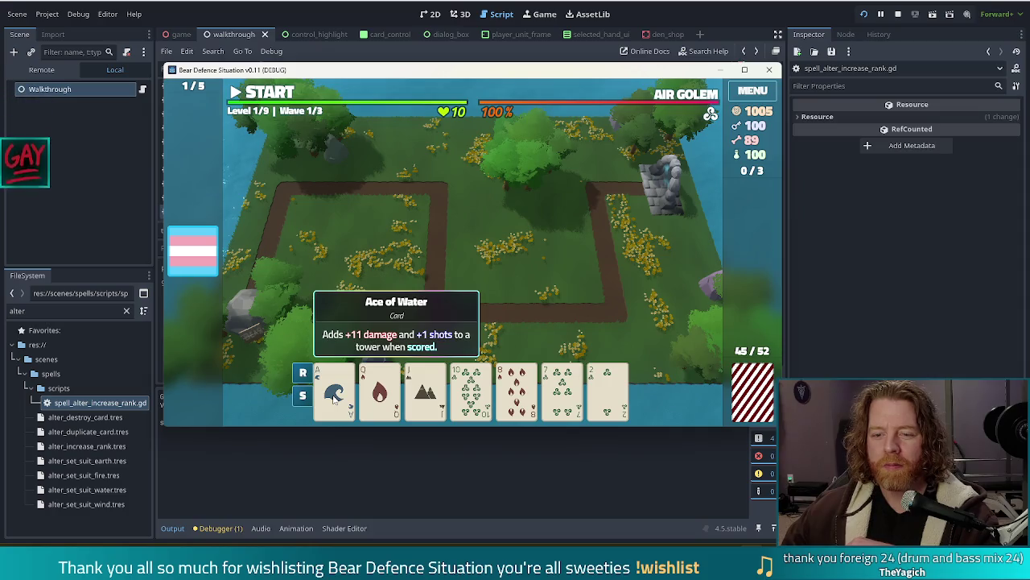
left_click(555, 391)
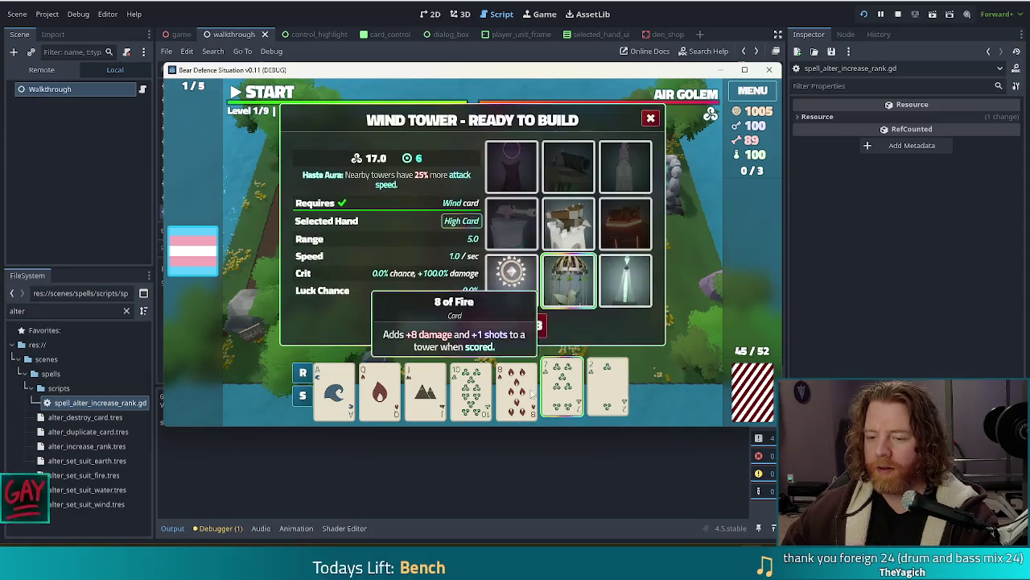
left_click(534, 393)
left_click(607, 390)
left_click(509, 326)
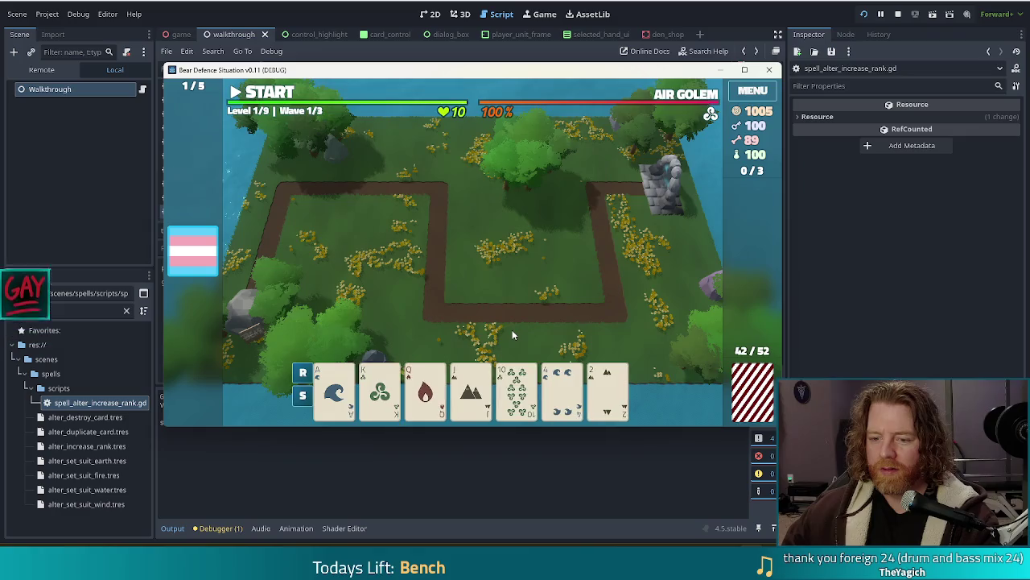
- Discard the 4 and 2 cards, then the 7 of Water, leaving 38 cards in the deck
left_click(562, 391)
left_click(607, 391)
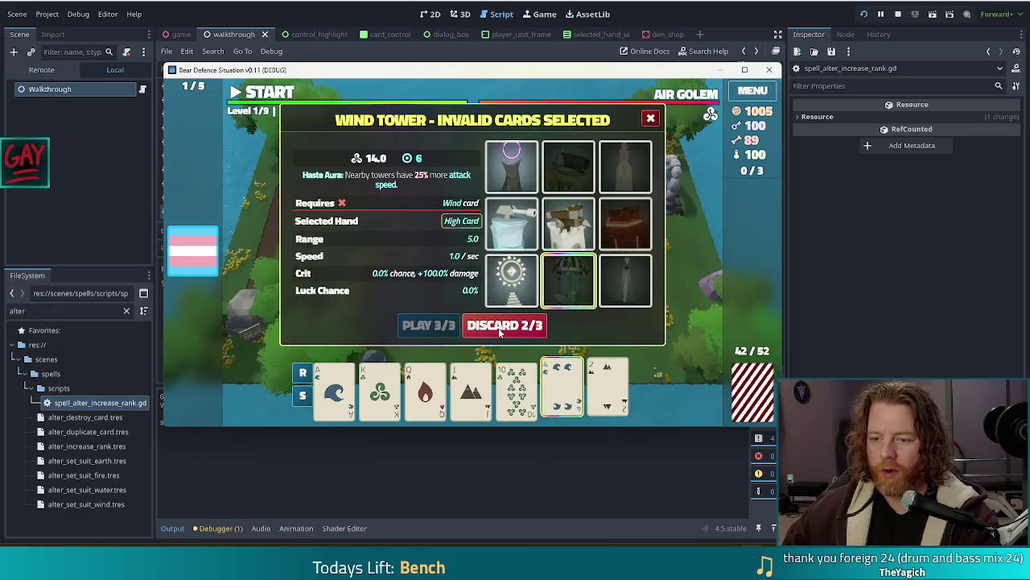
left_click(499, 330)
left_click(562, 390)
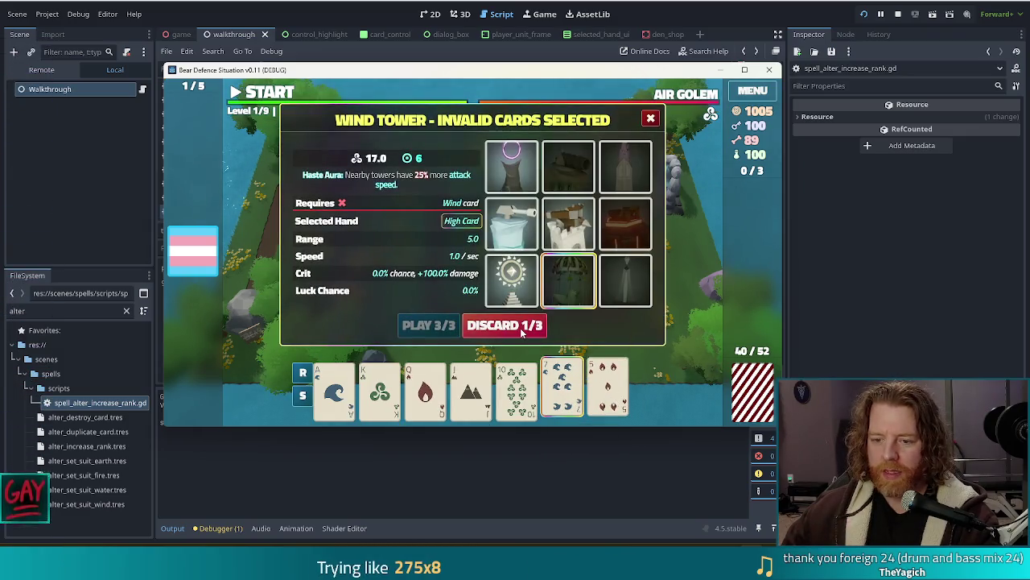
left_click(520, 328)
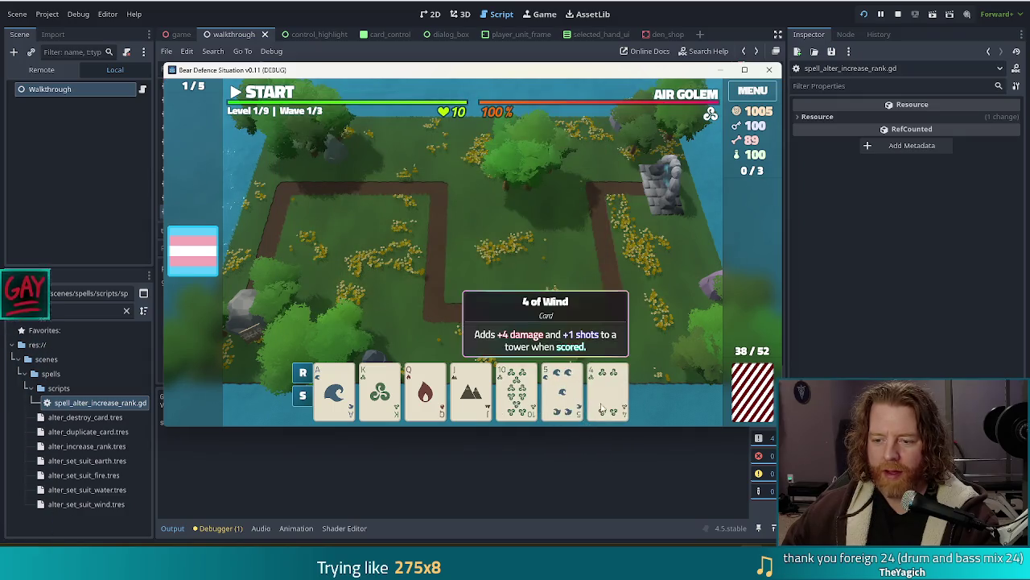
left_click(562, 391)
- Cycle the hand with the test_kitdisc console command, discarding several picked cards
key("grave")
type("test_kit")
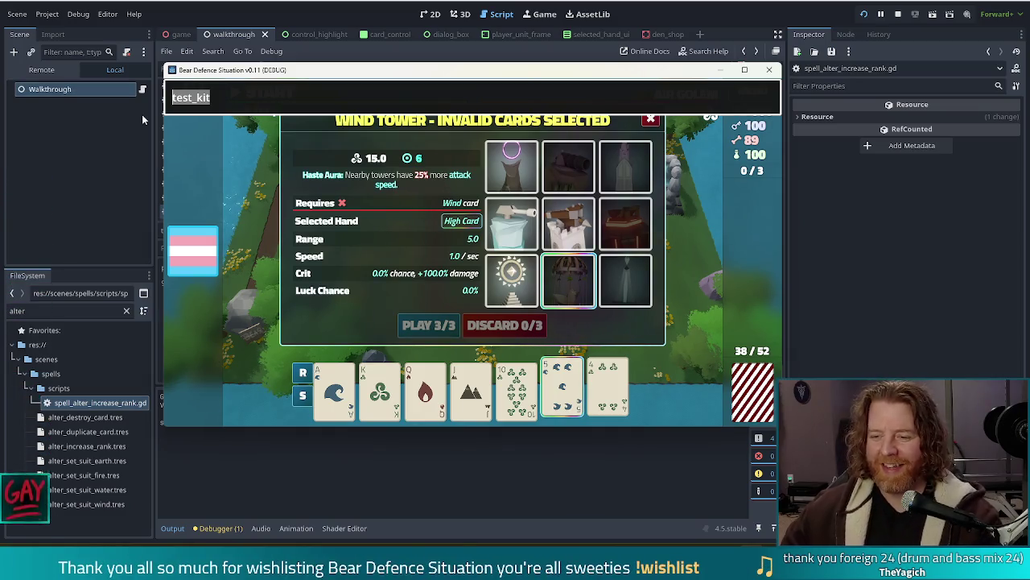
type("discard")
key("Return")
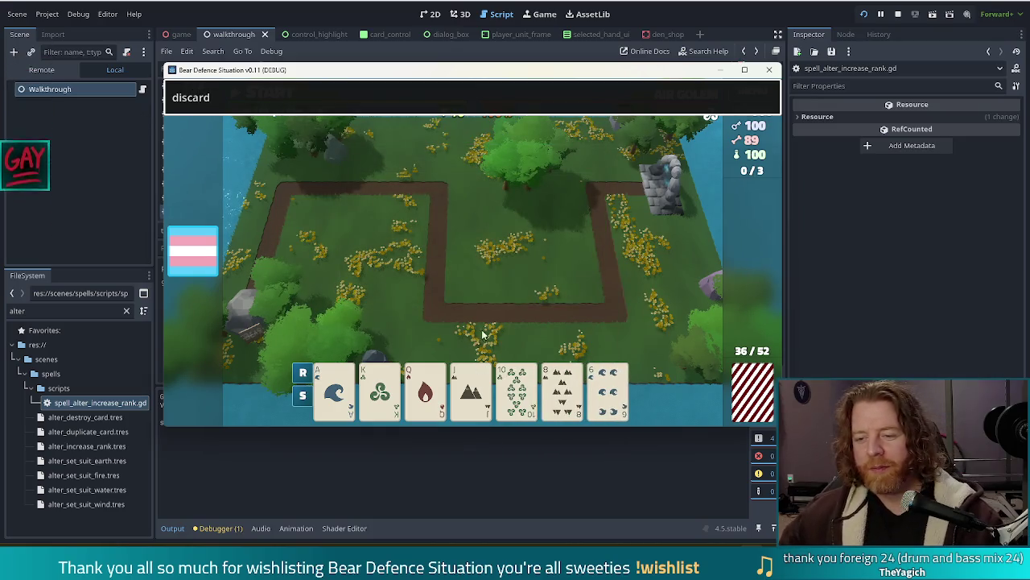
left_click(481, 342)
left_click(326, 97)
key("Return")
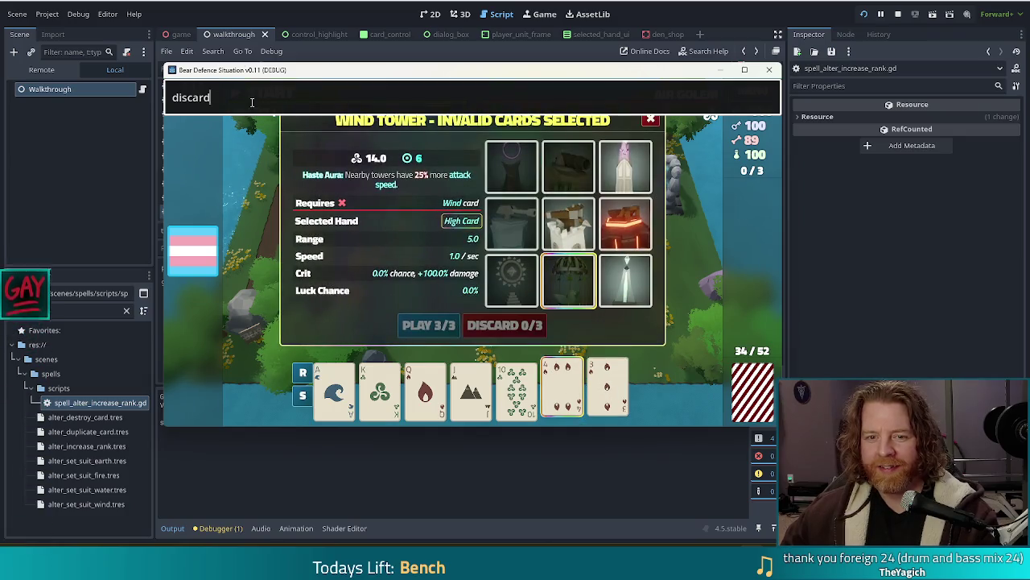
key("Return")
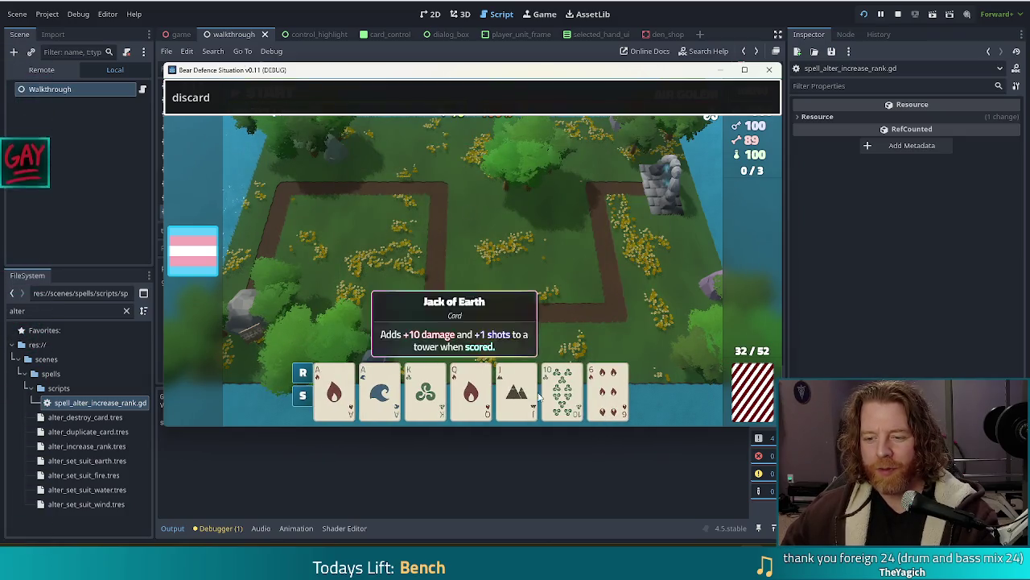
left_click(562, 382)
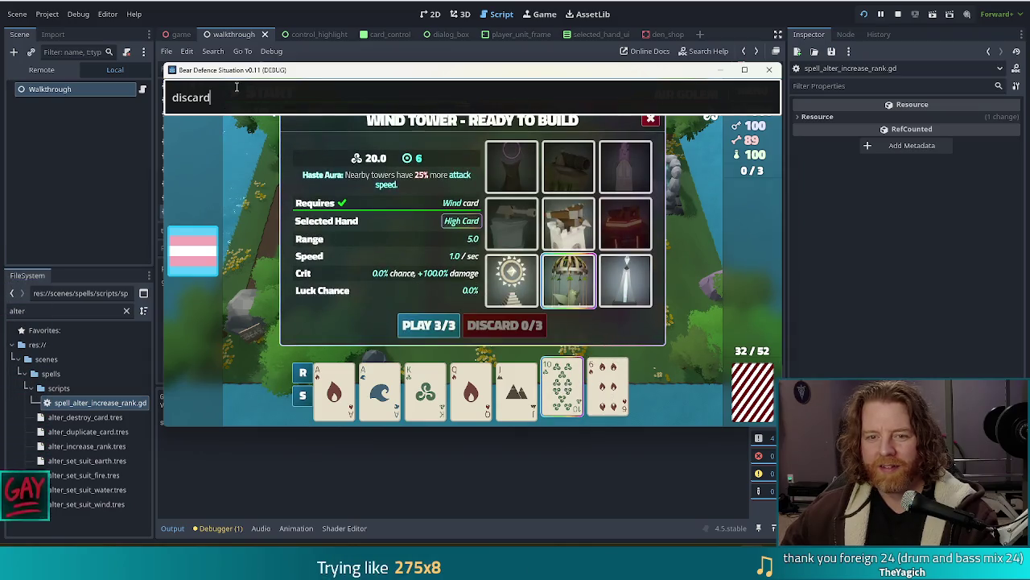
left_click(250, 95)
key("Return")
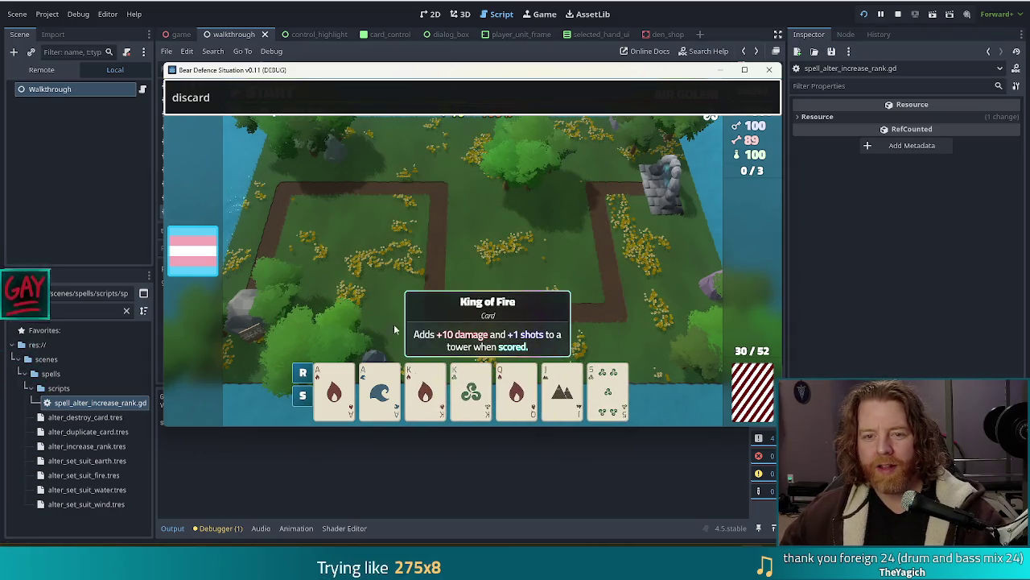
key("Escape")
- Select the King of Fire and King of Wind so the Wind Tower shows 40.0 with a Pair
left_click(425, 386)
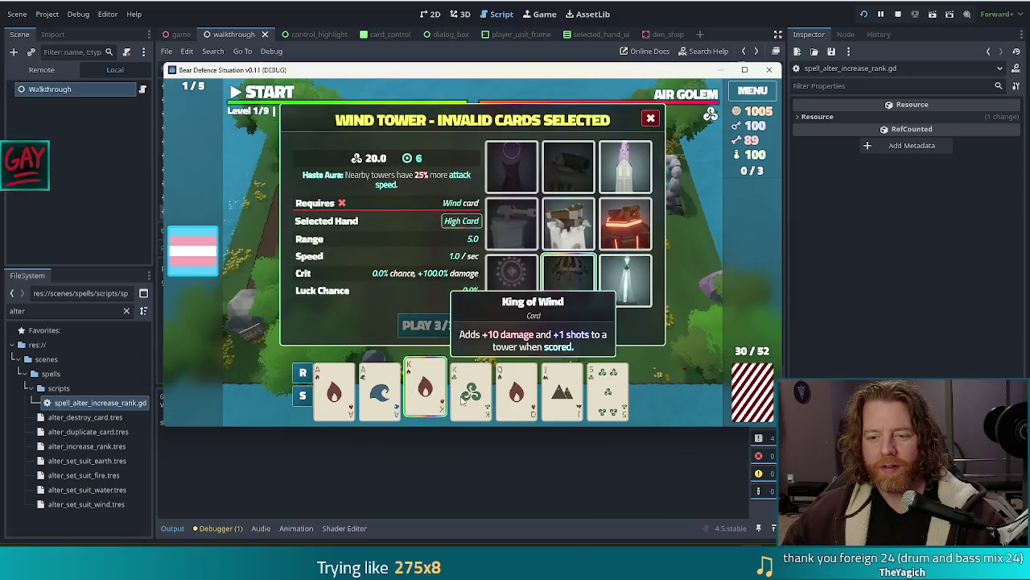
left_click(461, 400)
mouse_move(195, 256)
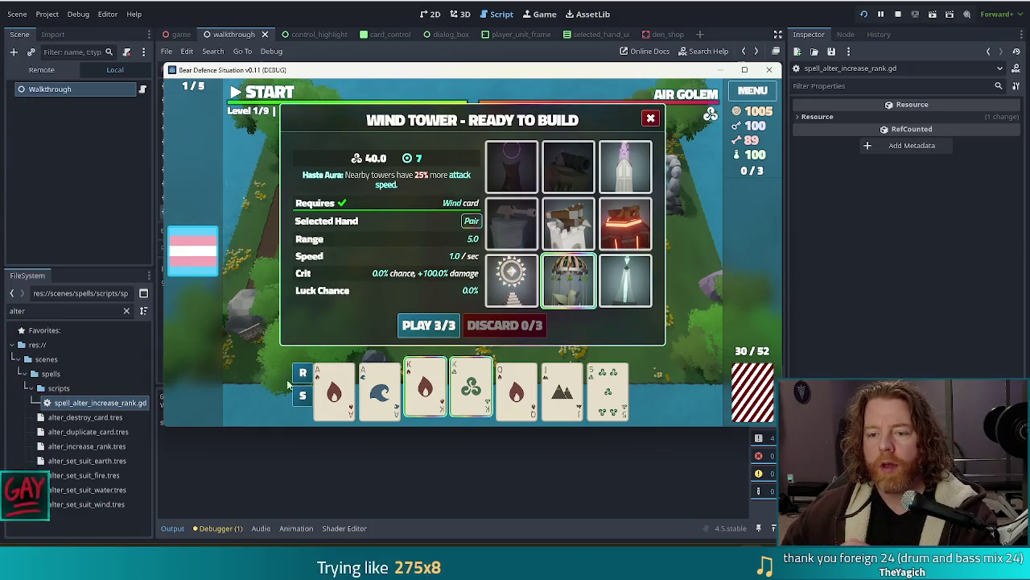
key("alt+Tab")
- Open railroad.gd and copy lines 13–17 of its process_hand function
left_click(463, 230)
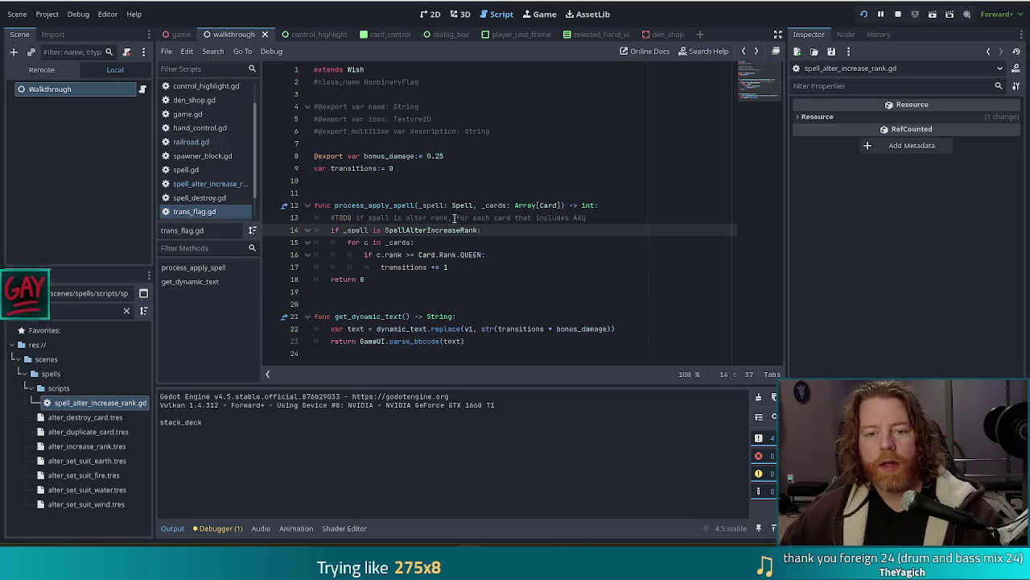
left_click(191, 141)
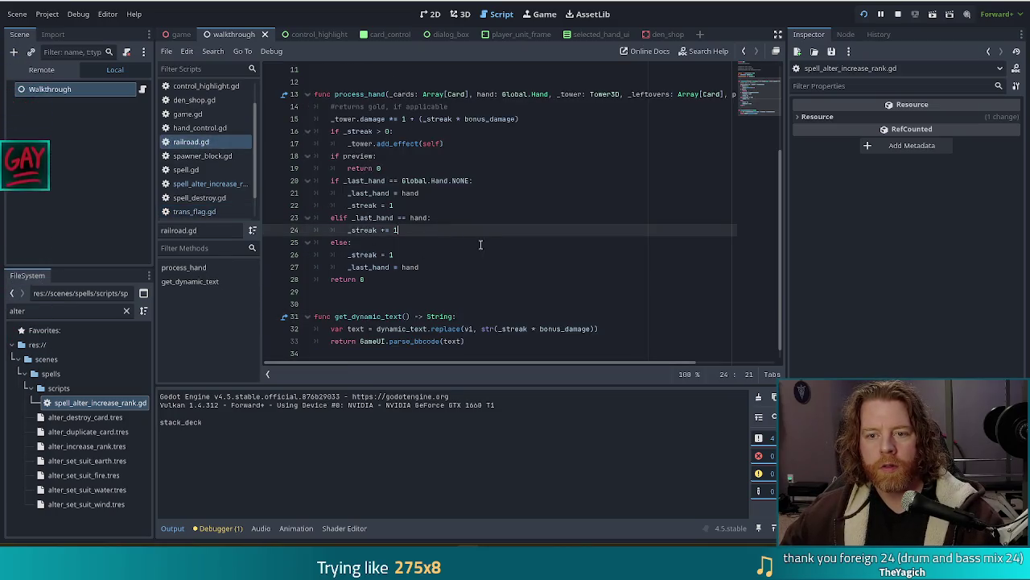
scroll(446, 169, "up", 2)
scroll(446, 169, "down", 3)
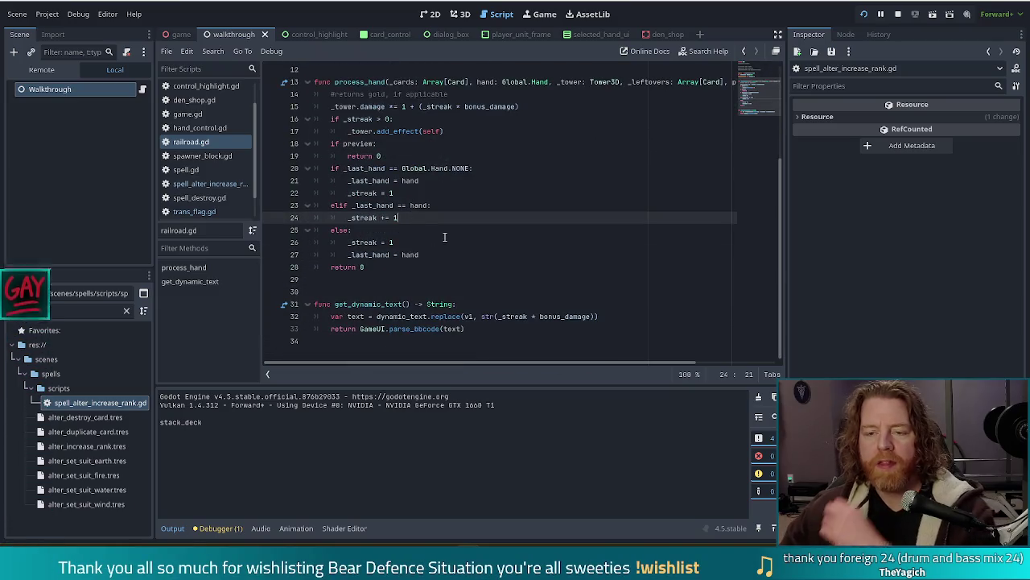
left_click(462, 131)
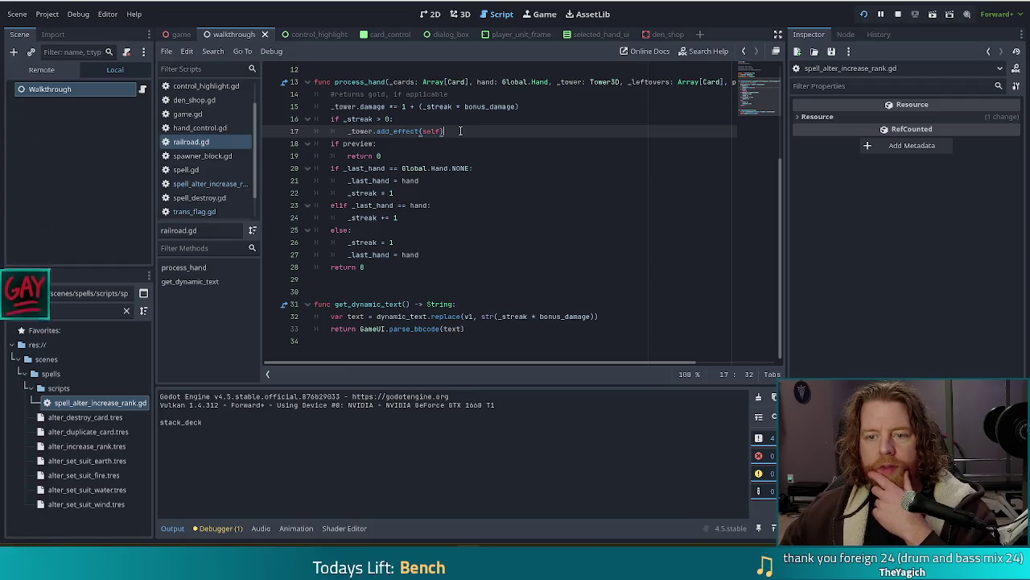
key("shift+Up")
key("shift+Up")
key("shift+Up")
key("shift+Home")
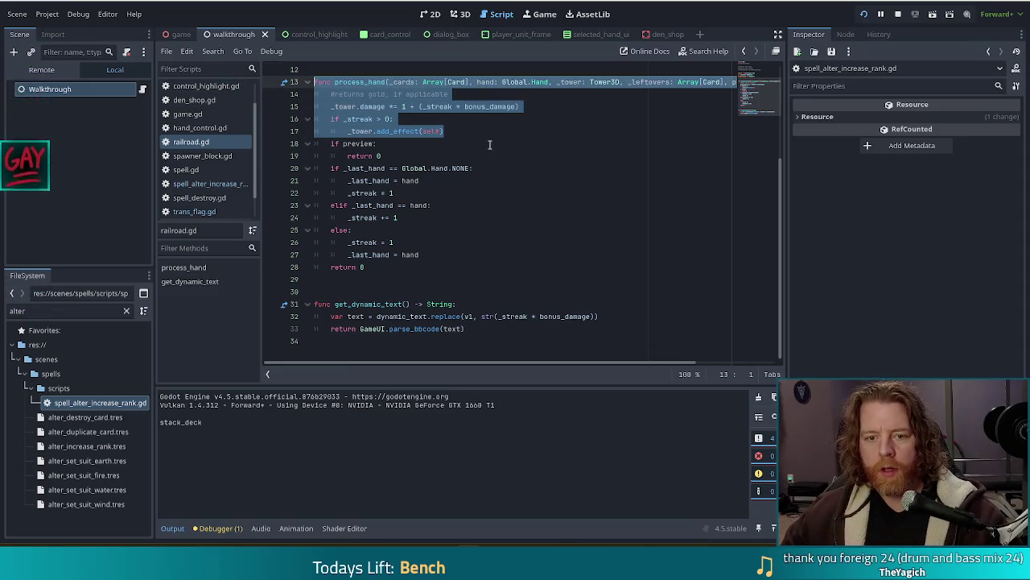
- Paste the copied process_hand block into trans_flag.gd and tidy the surrounding blank lines
left_click(187, 210)
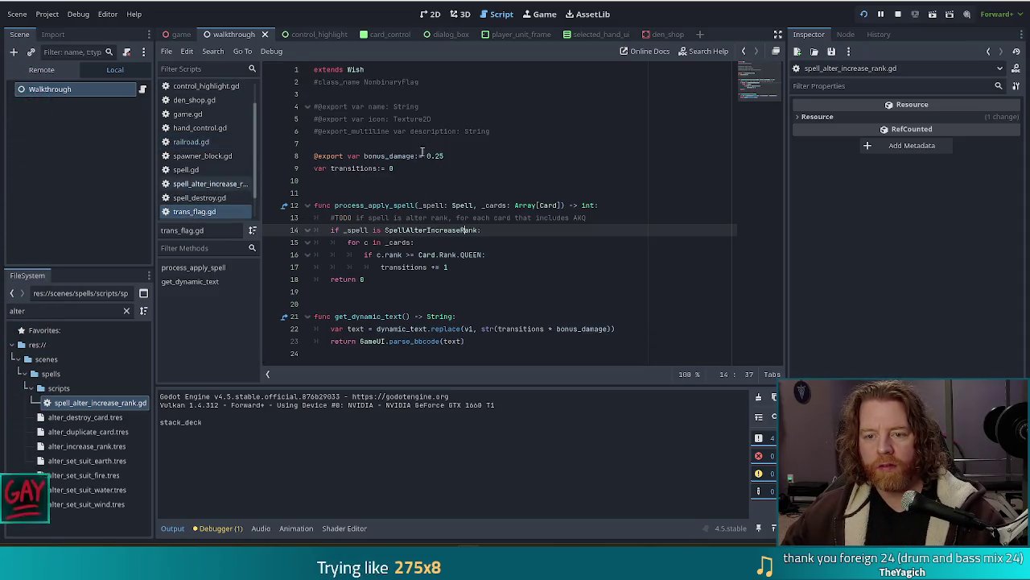
left_click(383, 183)
key("ctrl+v")
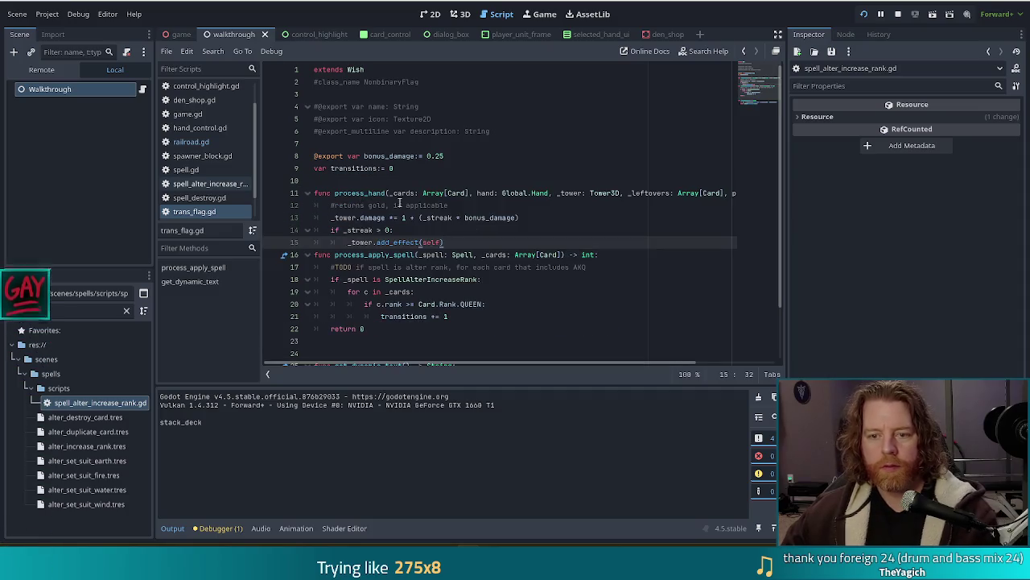
key("Return")
left_click(363, 180)
key("Return")
left_click(447, 267)
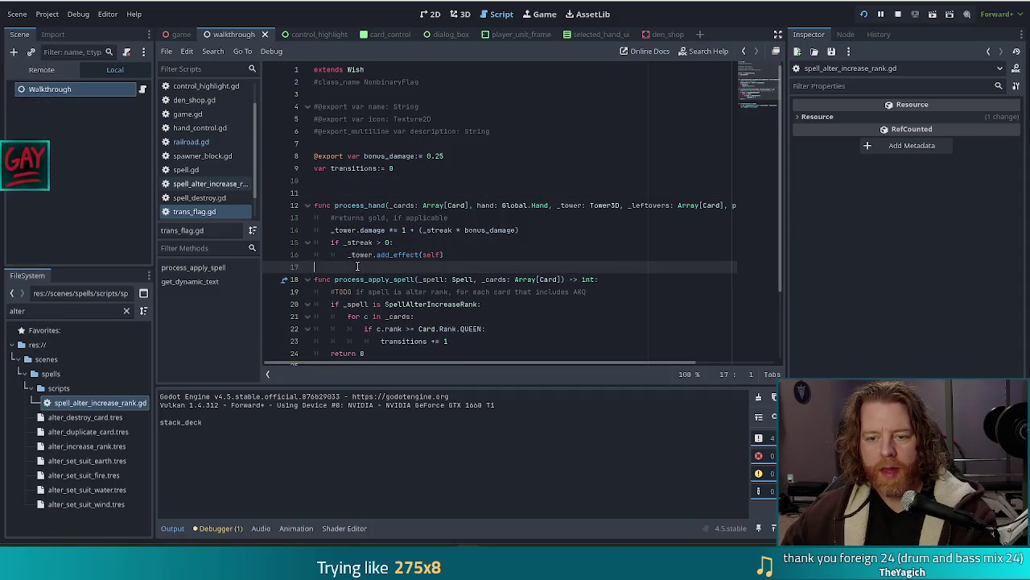
key("BackSpace")
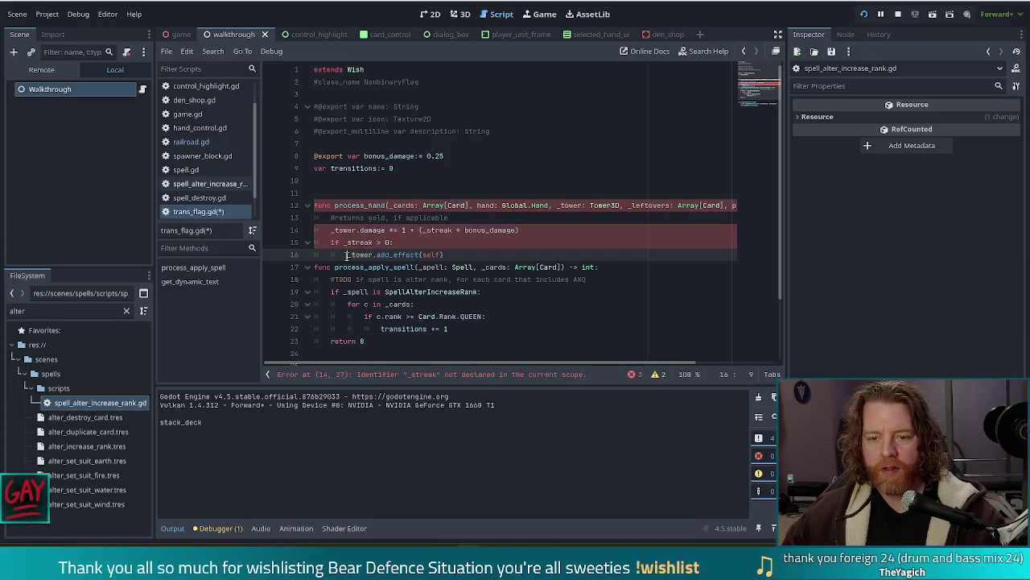
- Remove the 'if _streak > 0:' line, replace _streak with transitions, and add 'return 0'
left_click_drag(394, 242, 326, 239)
key("BackSpace")
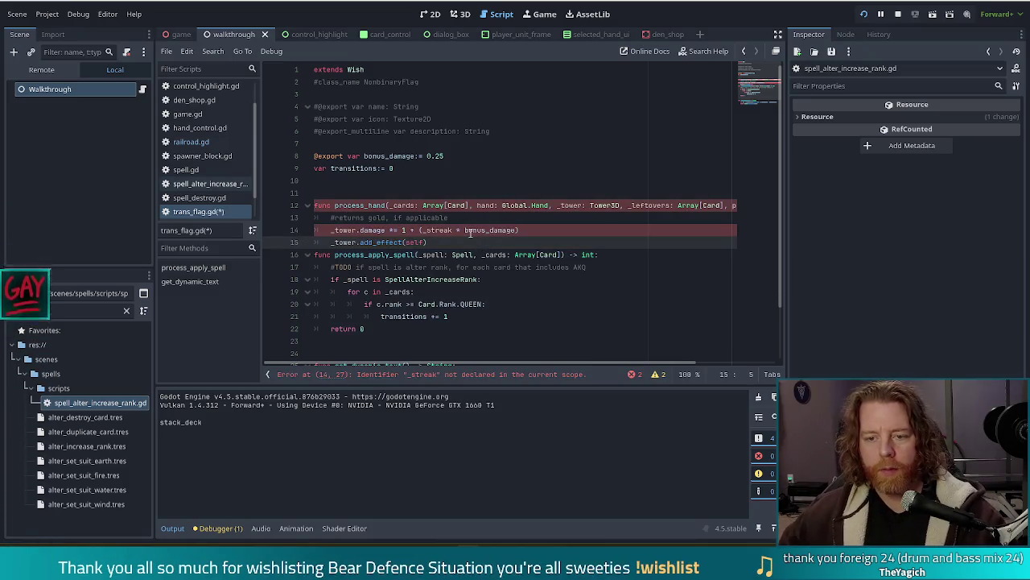
left_click(437, 245)
key("Return")
key("Return")
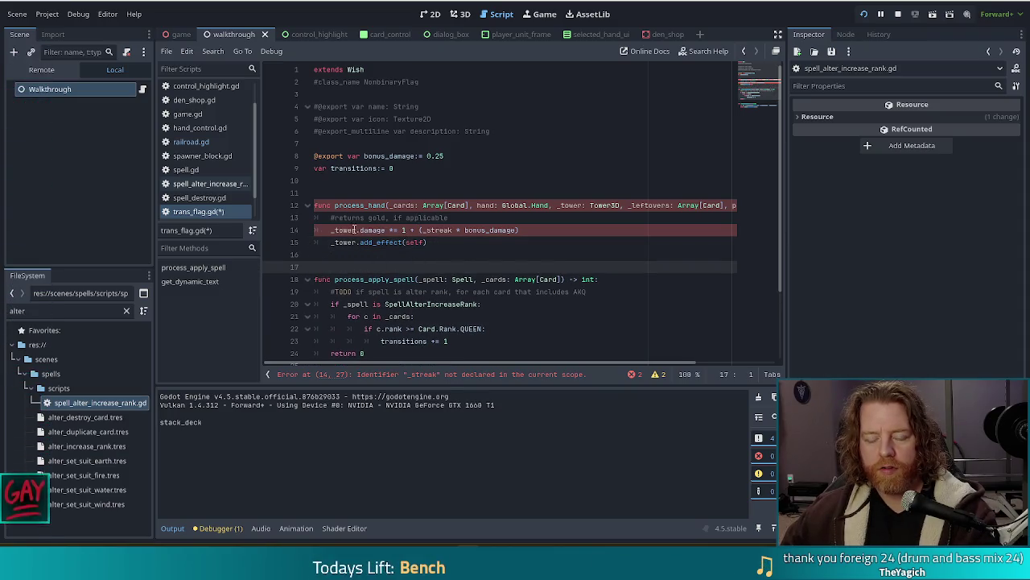
left_click(431, 230)
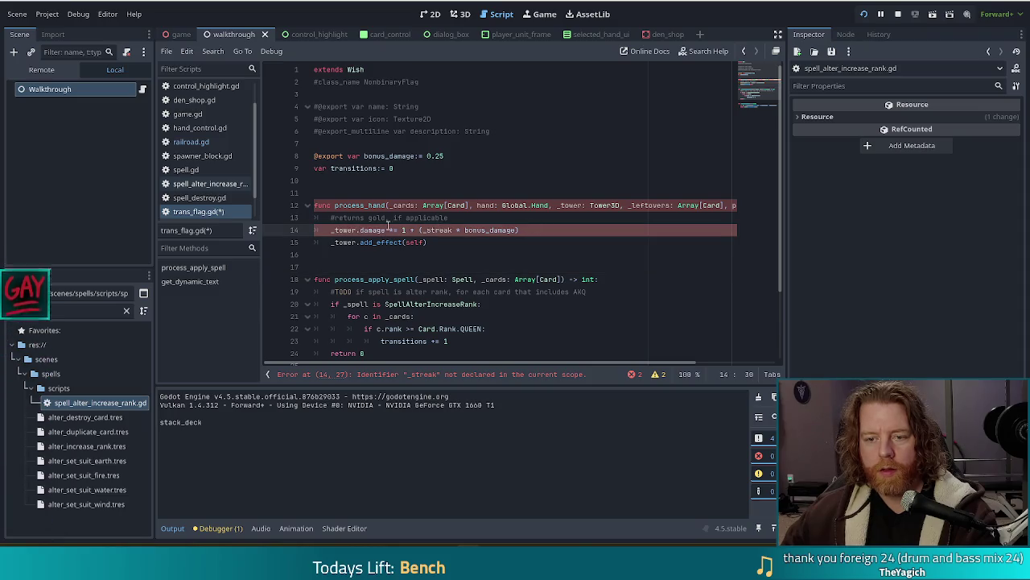
double_click(437, 229)
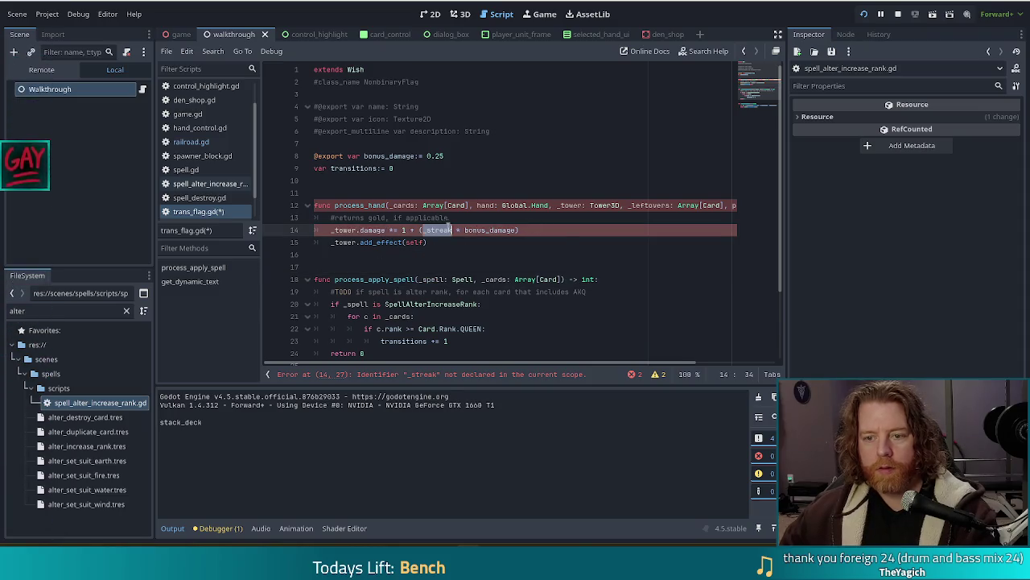
type("transitions")
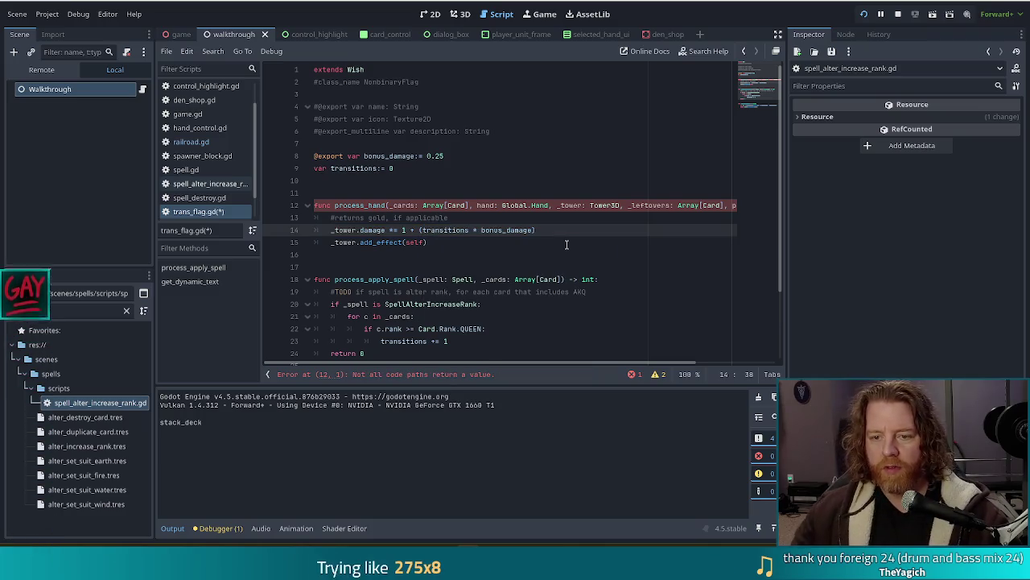
left_click(453, 254)
type("return 0")
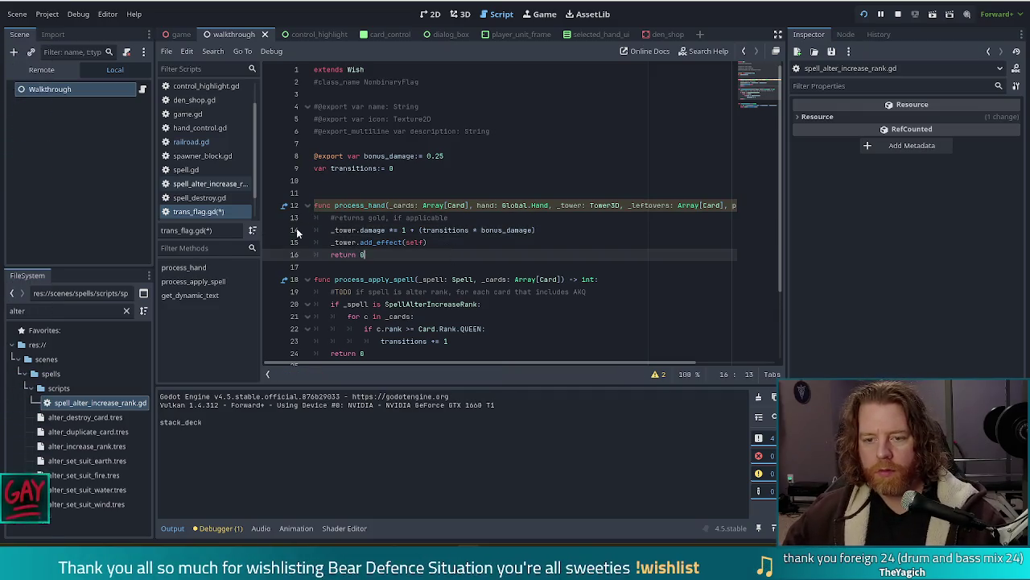
- Wrap the damage lines in 'if transitions > 0:' and save trans_flag.gd
left_click(457, 216)
key("Return")
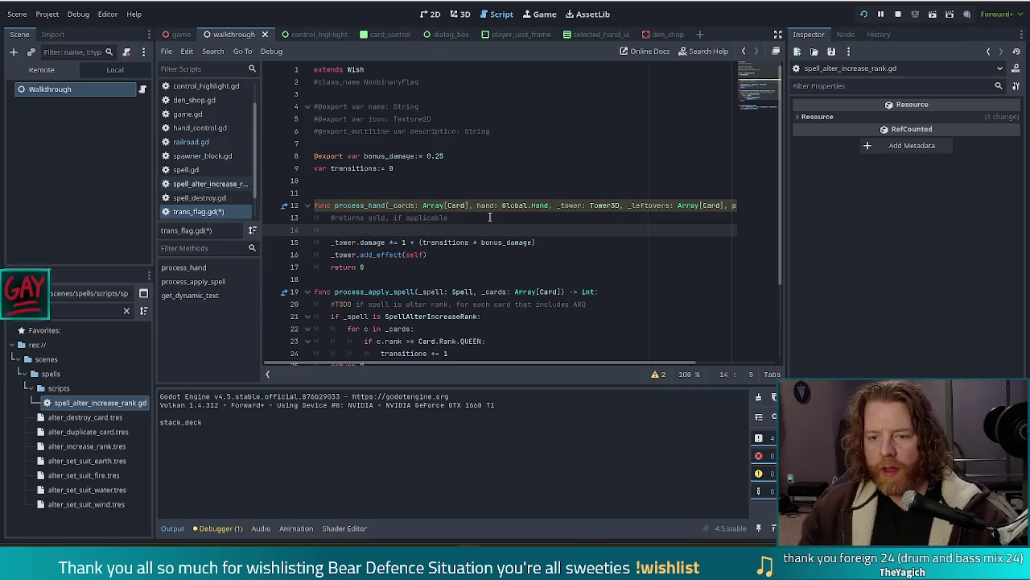
type("if transitions >")
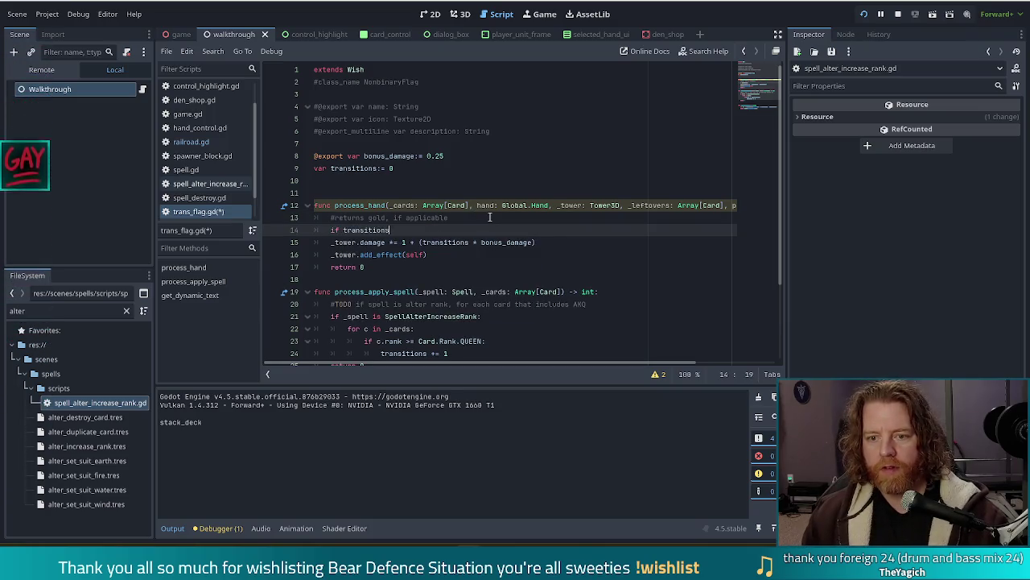
type(" 0")
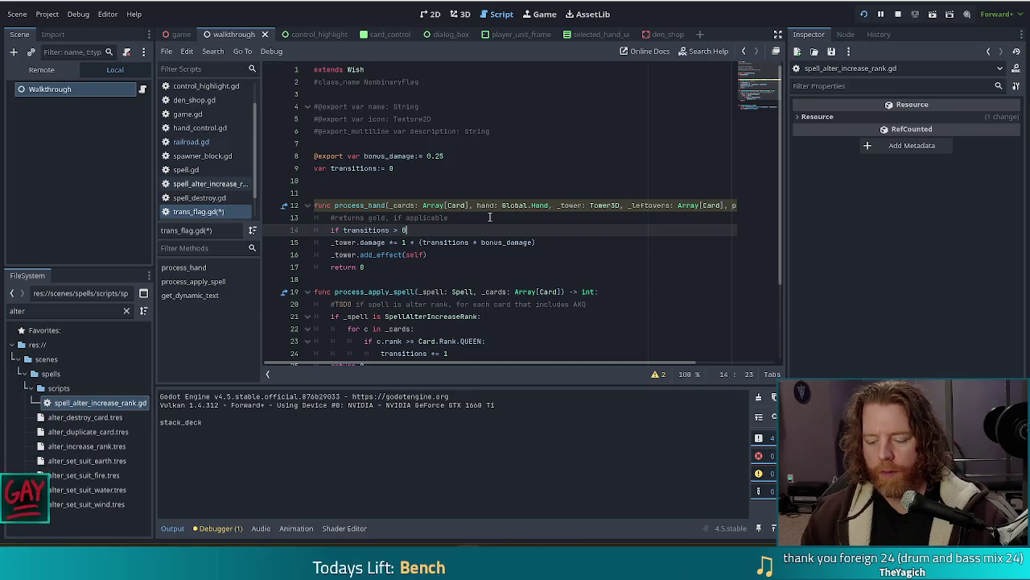
key("Down")
key("shift+Down")
key("Tab")
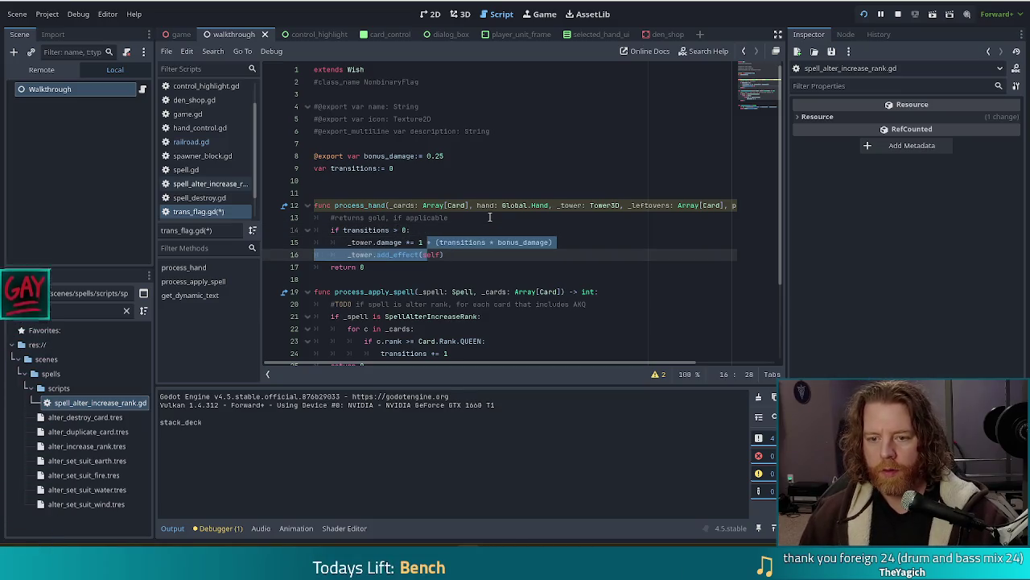
key("ctrl+s")
left_click(364, 244)
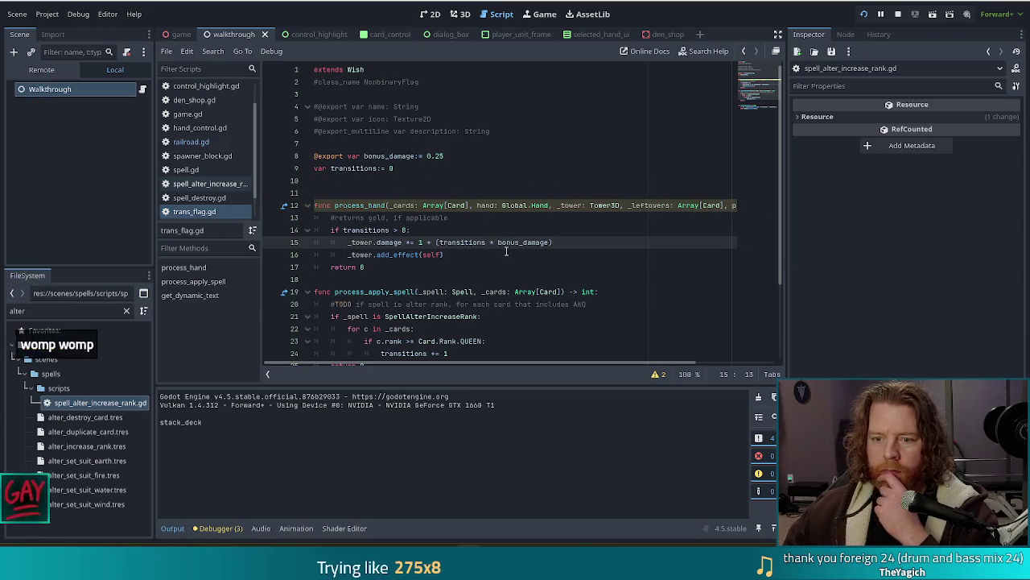
- Rename the unused hand parameter to _hand, add a blank line, and run the game
left_click(656, 375)
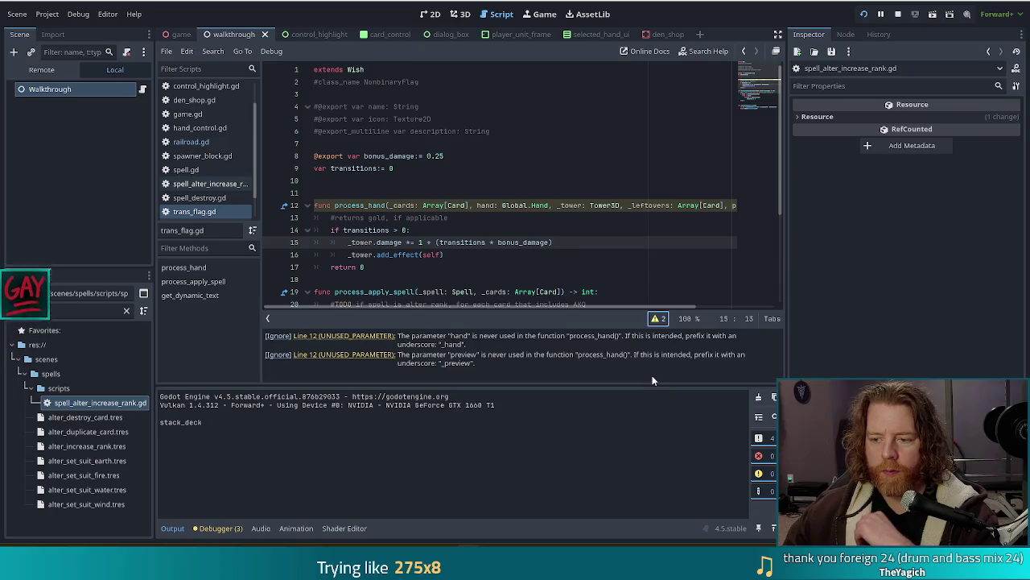
left_click(474, 205)
type("_")
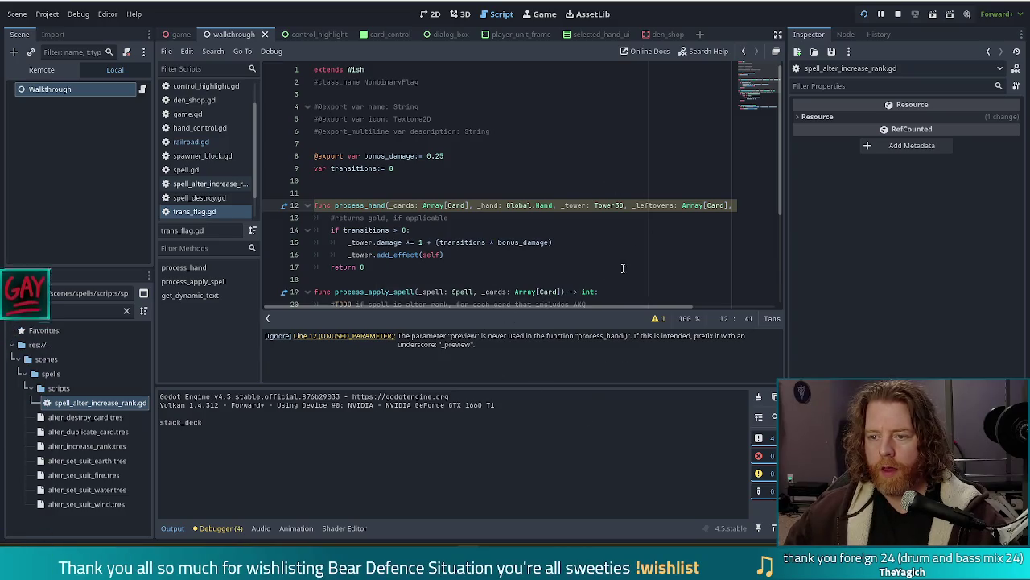
left_click_drag(588, 307, 639, 308)
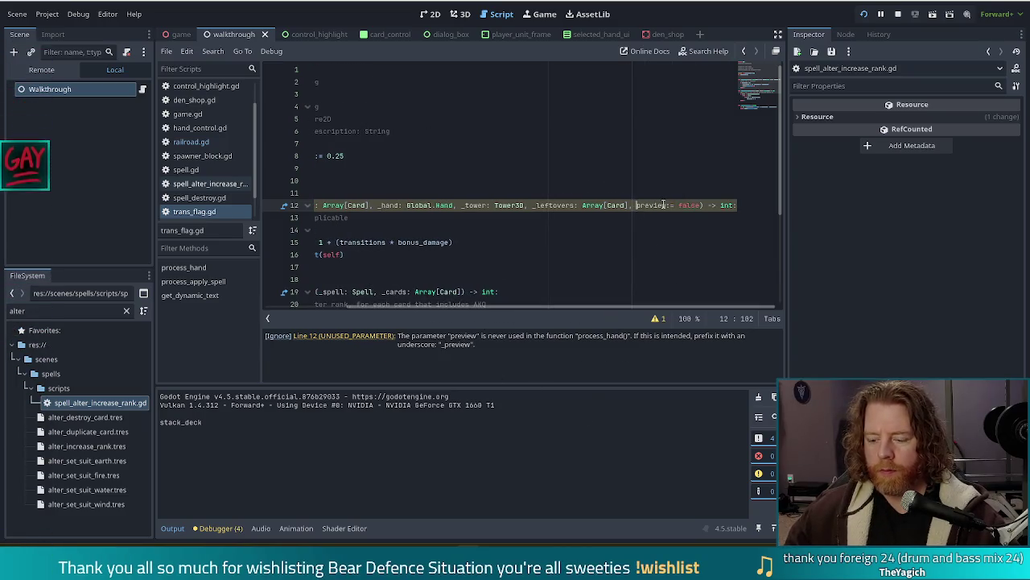
left_click_drag(551, 308, 475, 308)
left_click(430, 242)
left_click(402, 279)
key("Return")
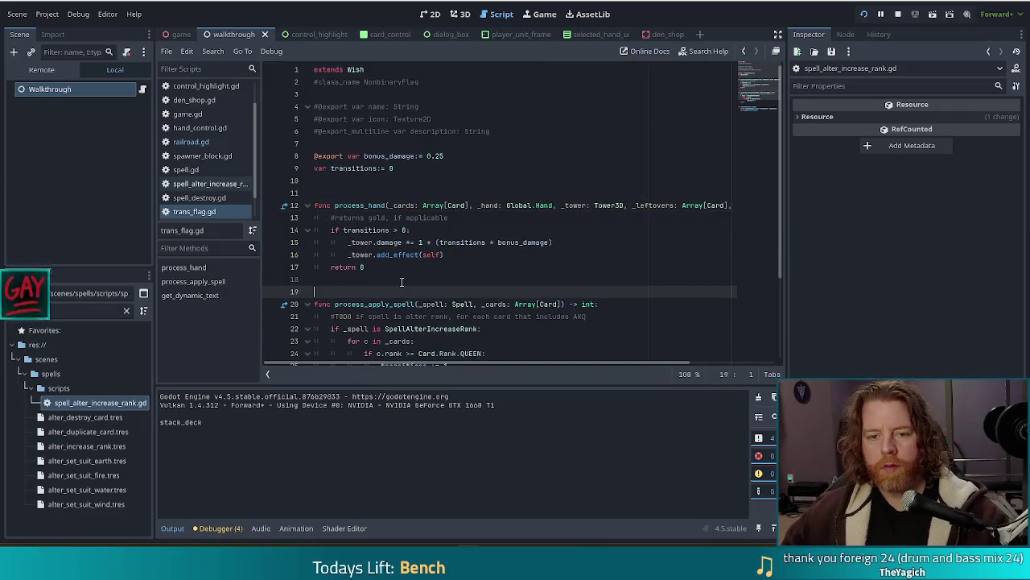
key("alt+Tab")
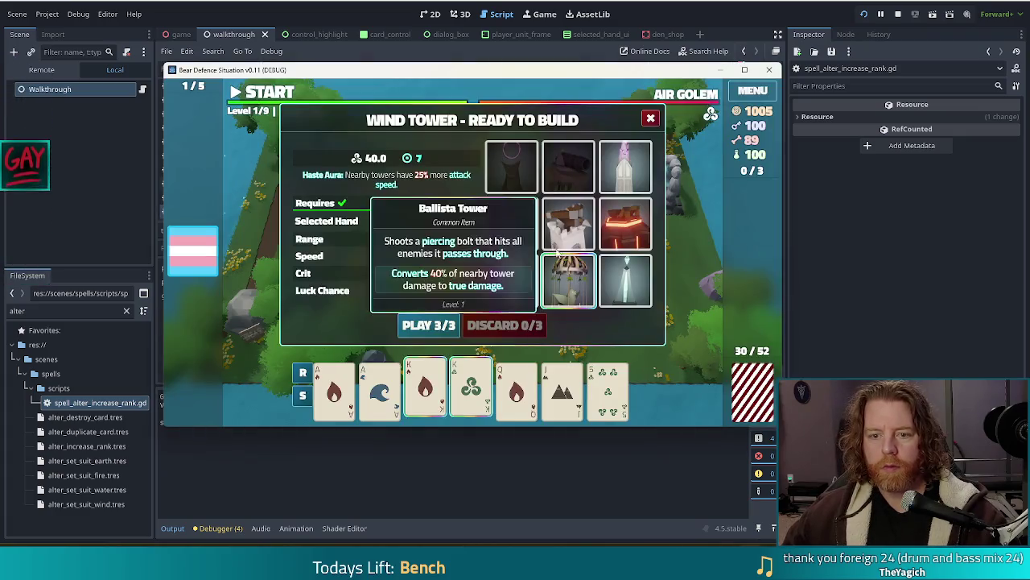
- Start placing a Wind Tower from the King pair, then cancel the placement
left_click(473, 393)
left_click(474, 393)
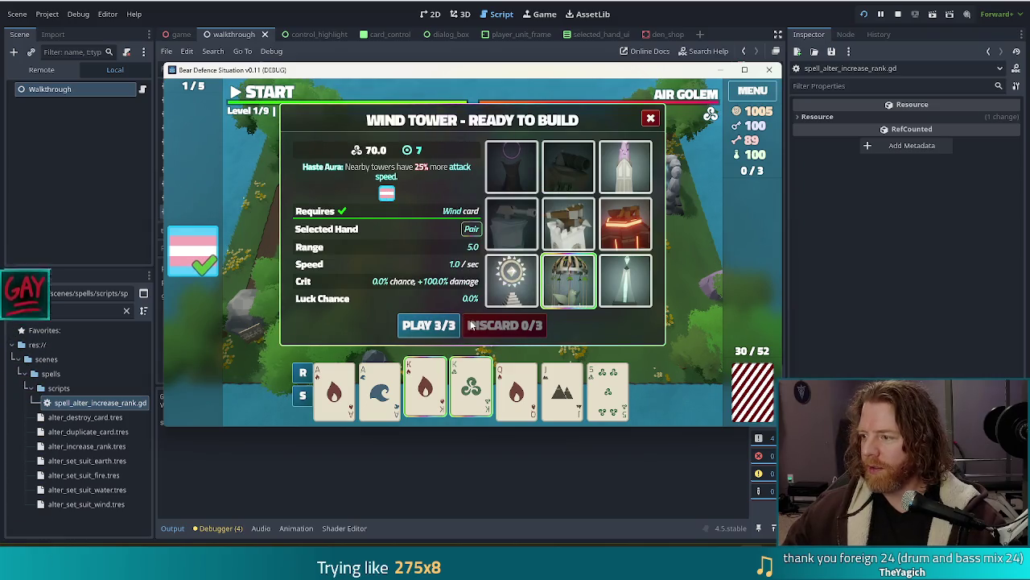
mouse_move(189, 255)
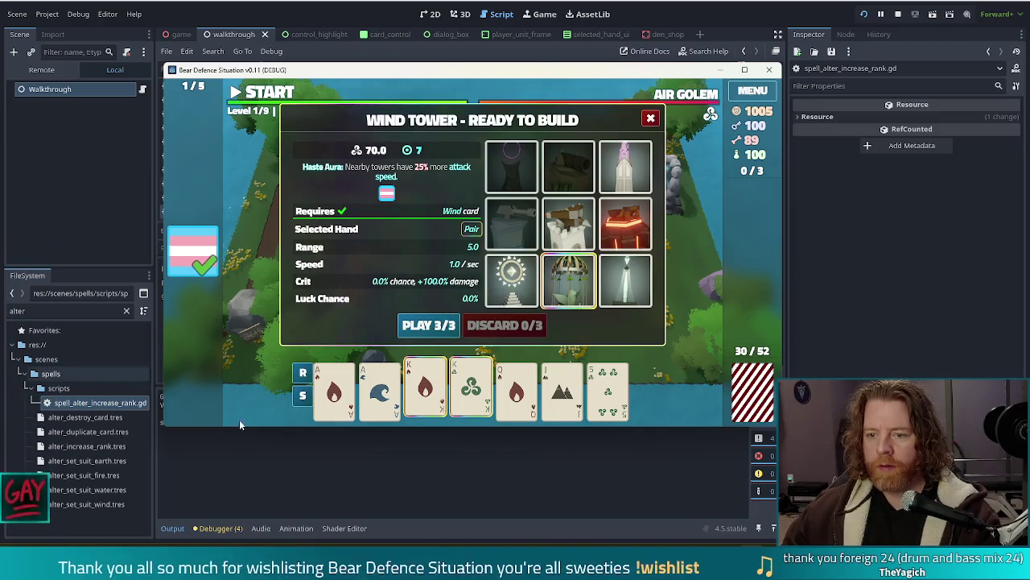
mouse_move(387, 196)
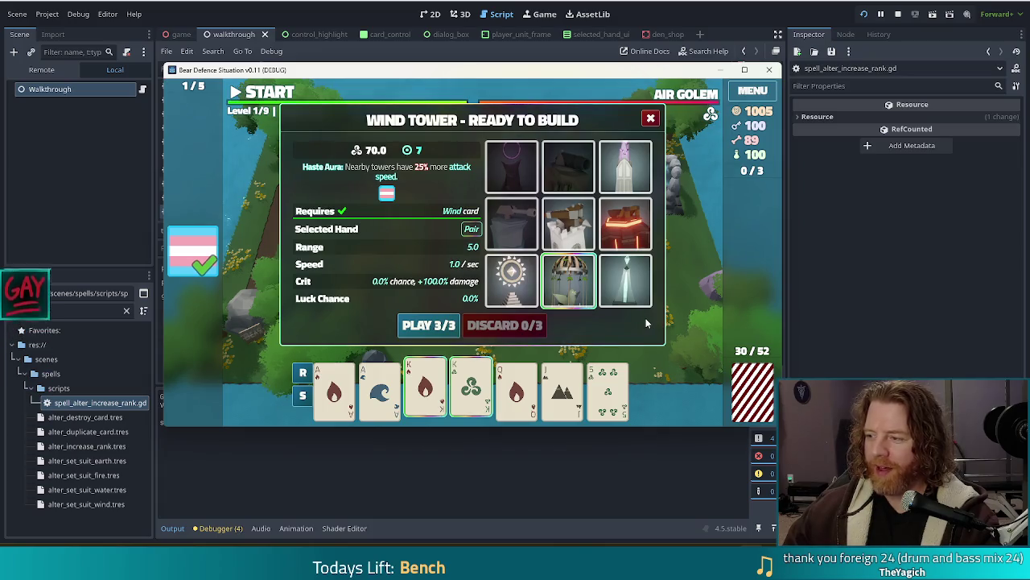
left_click(417, 326)
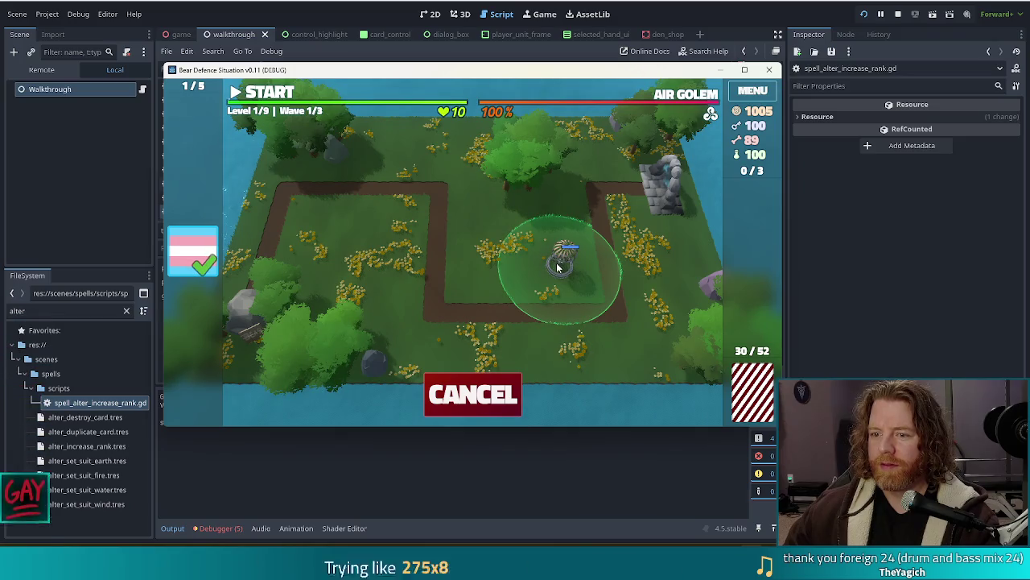
left_click(474, 395)
- Build a Ballista Tower from the King of Fire and King of Wind beside the path and start wave 1
left_click(427, 395)
left_click(474, 395)
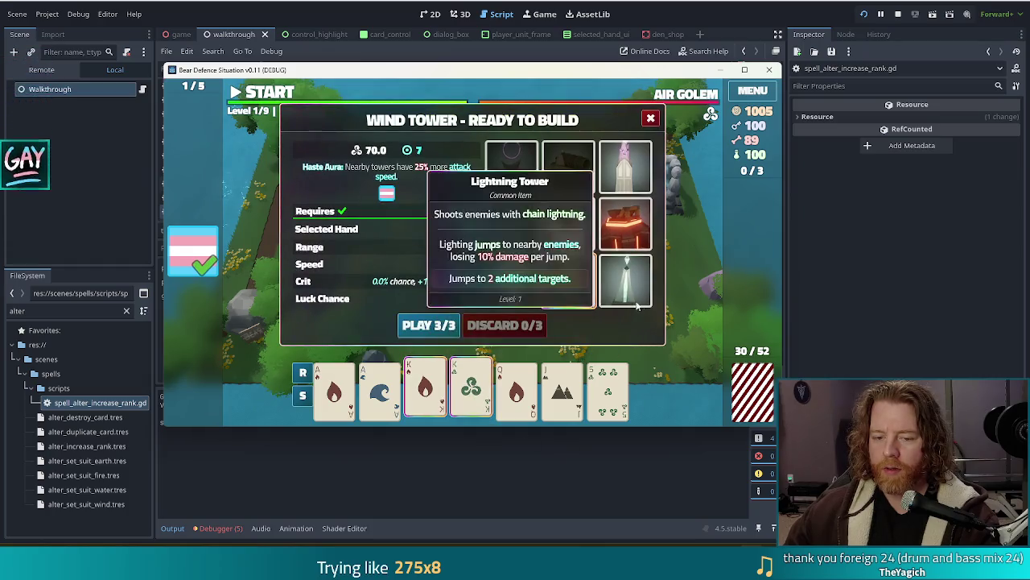
left_click(568, 167)
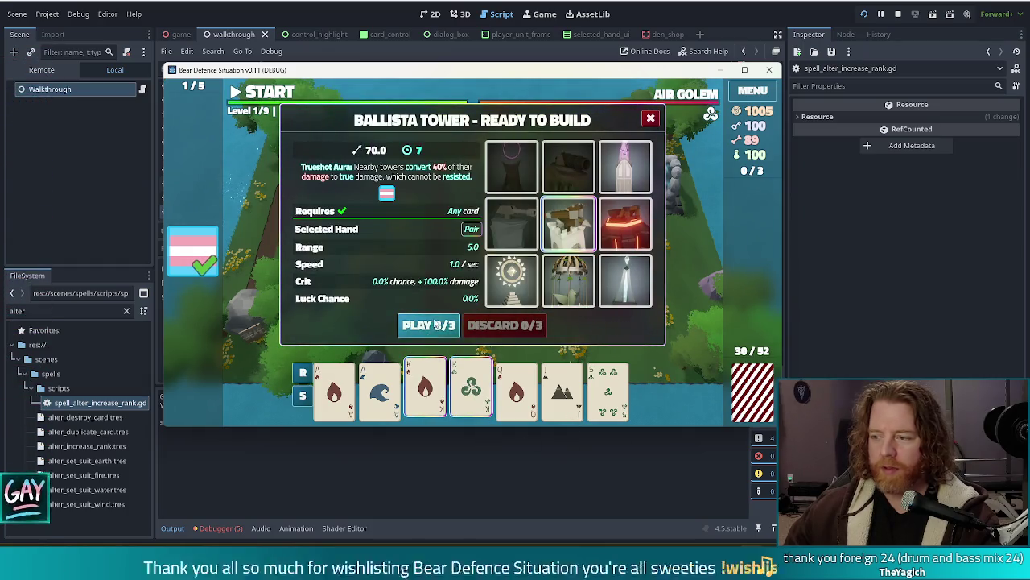
left_click(428, 324)
left_click(562, 272)
left_click(274, 92)
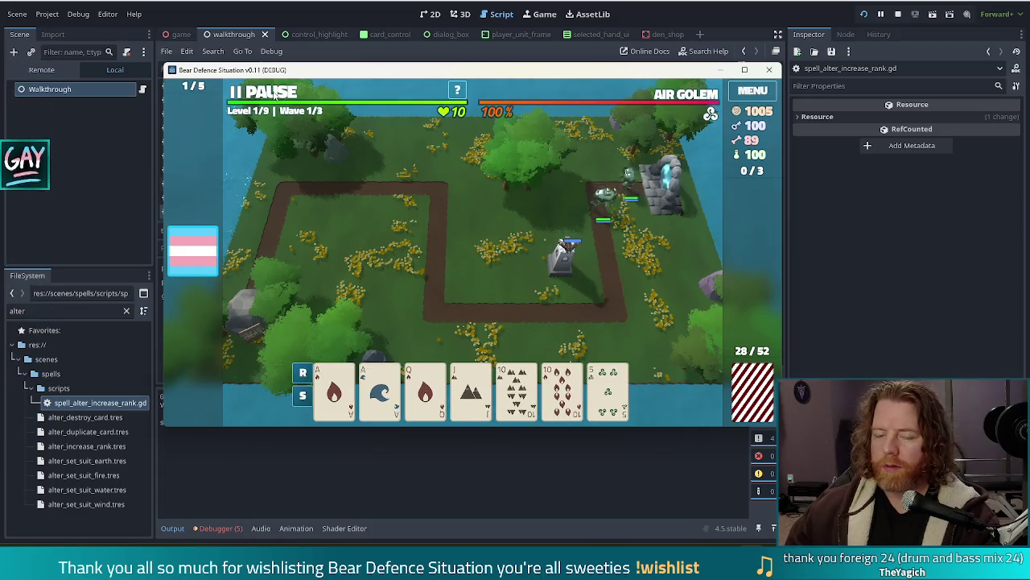
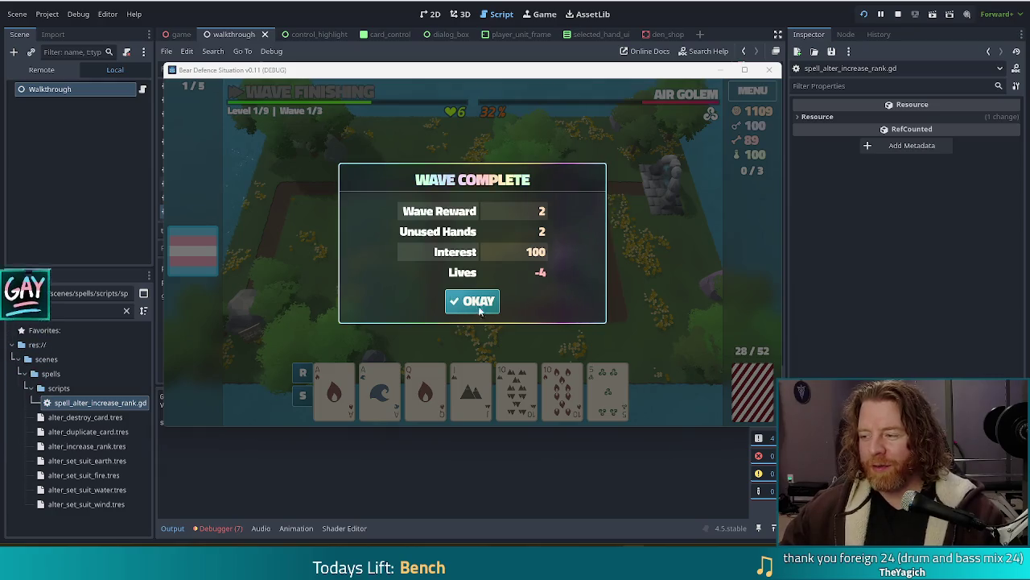
- Accept the Wave Complete summary with OKAY so the game waits at Wave 2/3
left_click(471, 303)
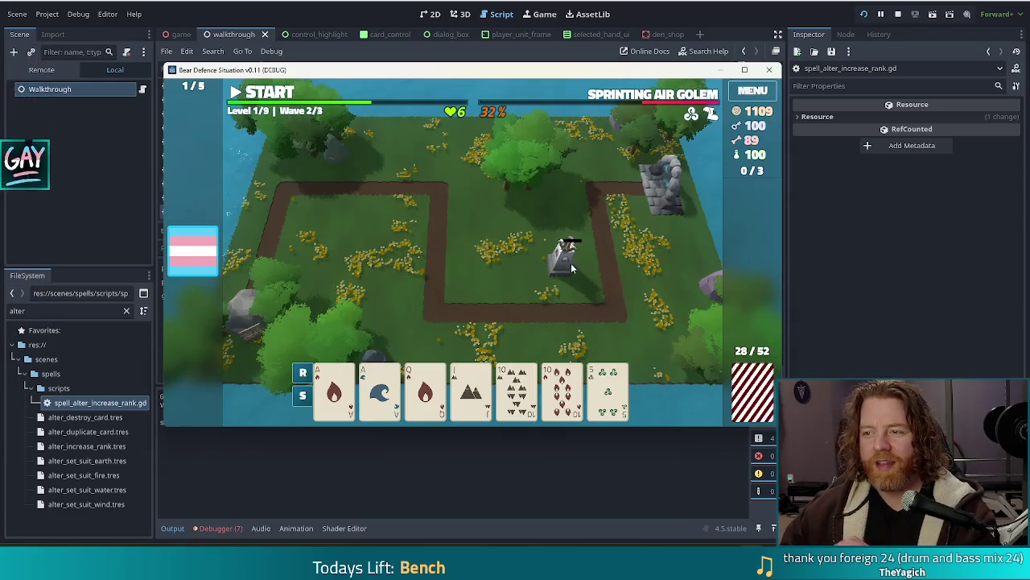
- Stop the running Bear Defence Situation debug run to return to the editor
left_click(897, 14)
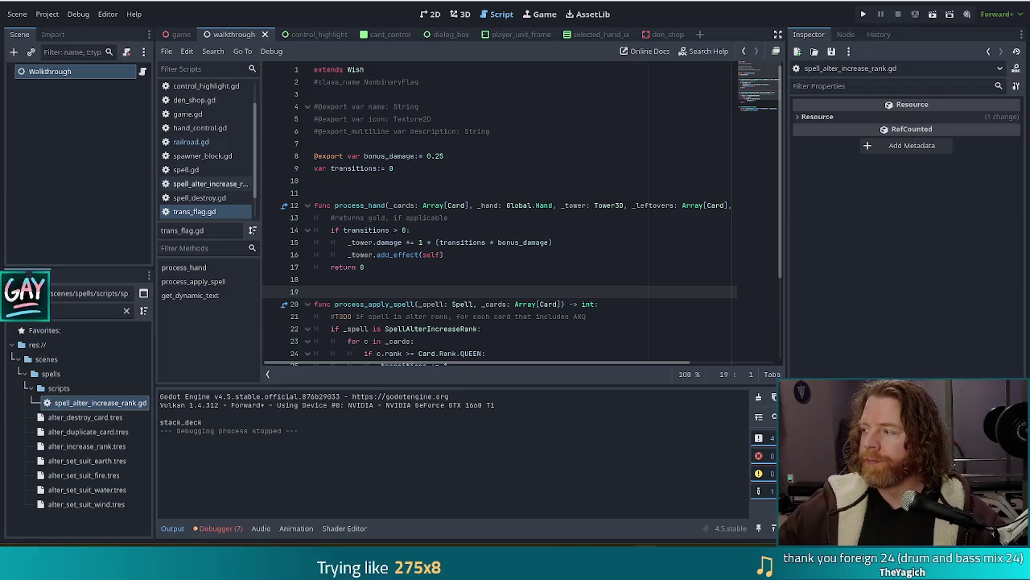
- Insert a comma after 'gold' in the line 13 comment, making it 'returns gold, if applicable'
left_click(387, 217)
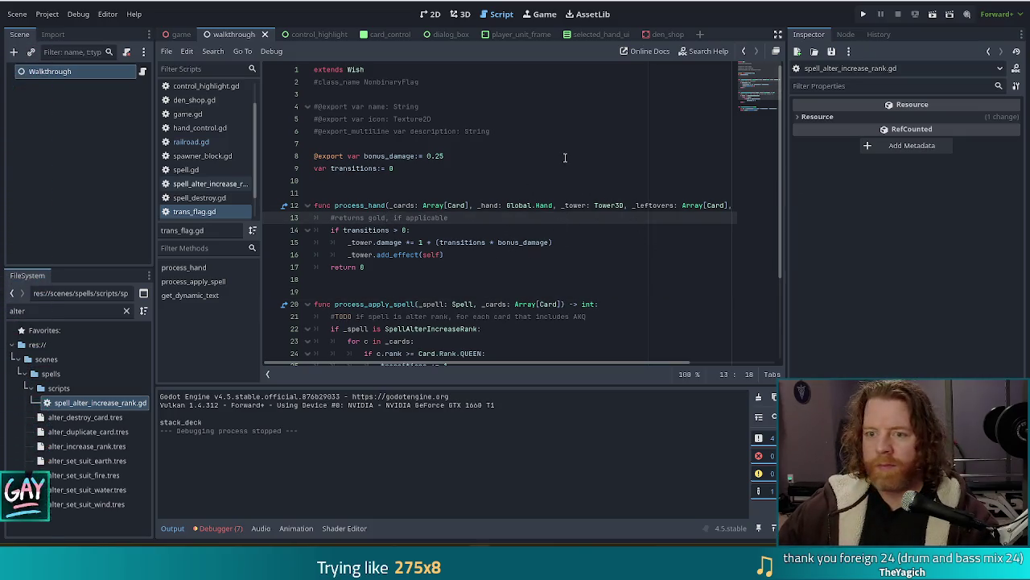
type(",")
left_click(461, 229)
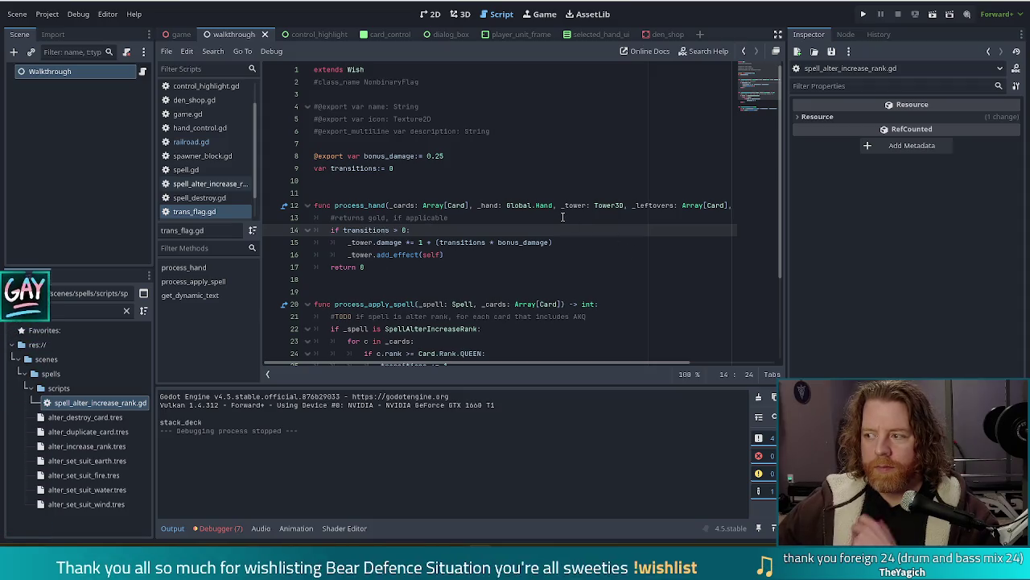
left_click(483, 243)
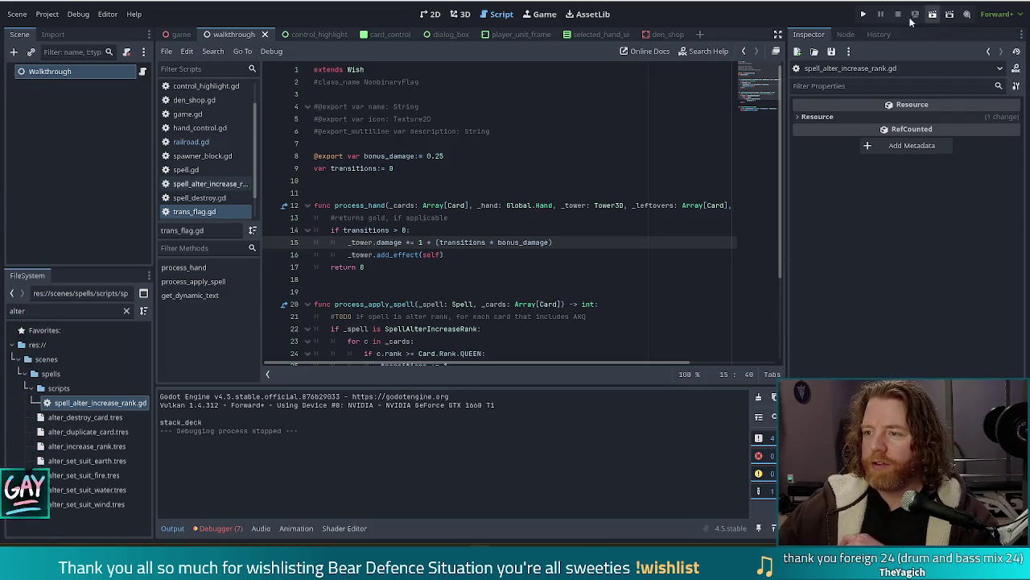
- Run the project, start the Tutorial, and buy a key in the Shop
left_click(865, 14)
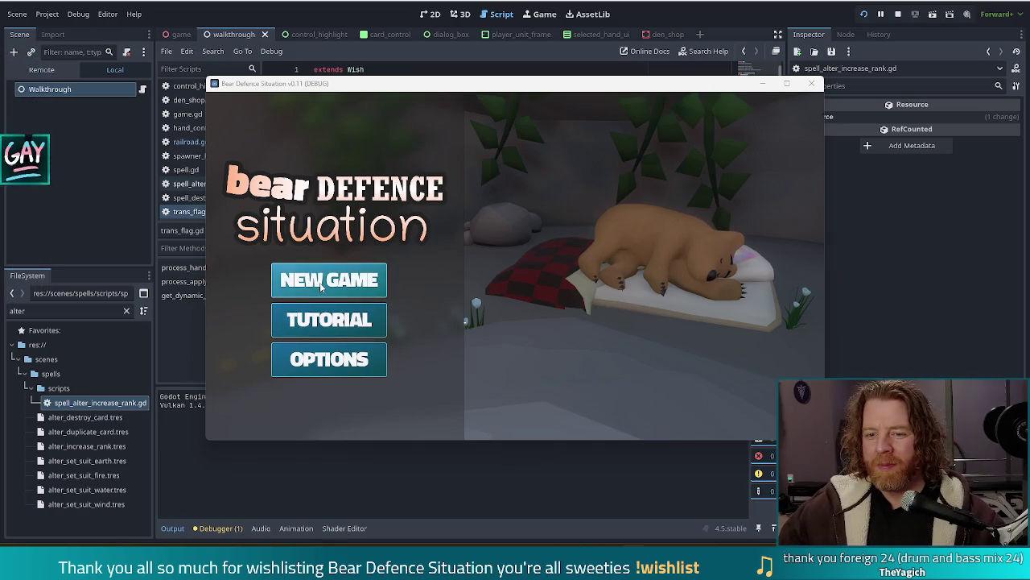
left_click(321, 326)
left_click(603, 223)
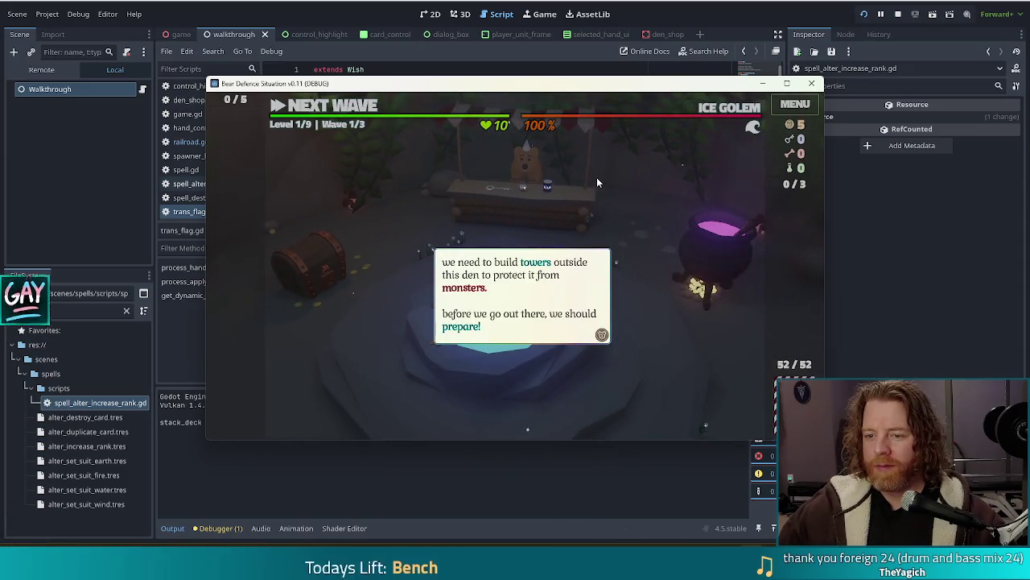
left_click(597, 177)
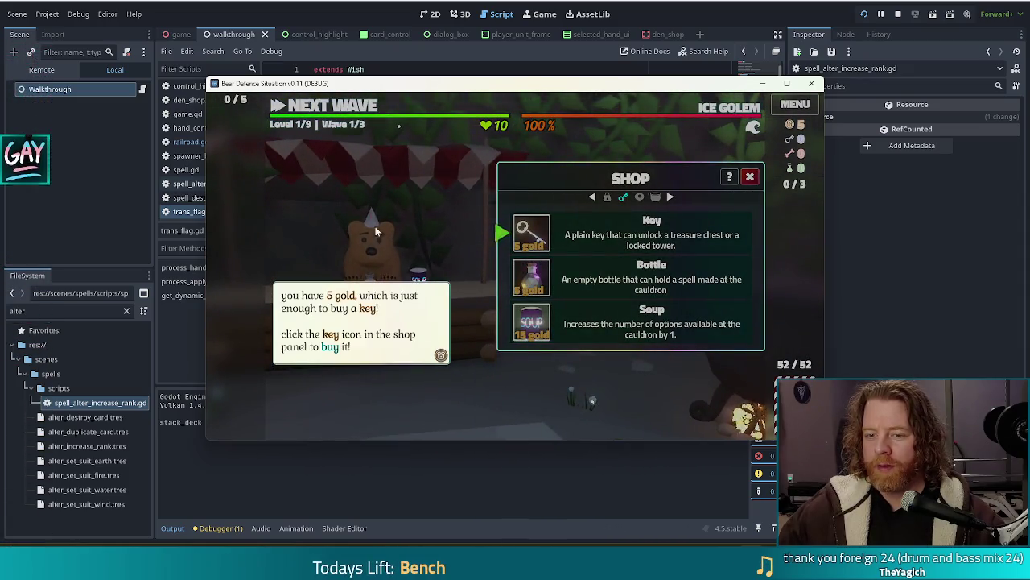
left_click(531, 232)
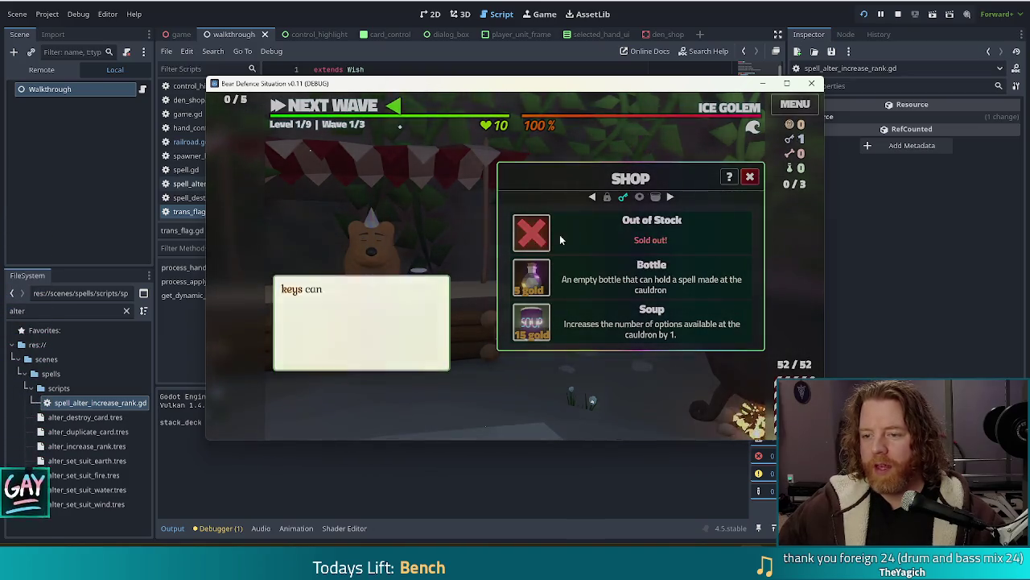
left_click(354, 105)
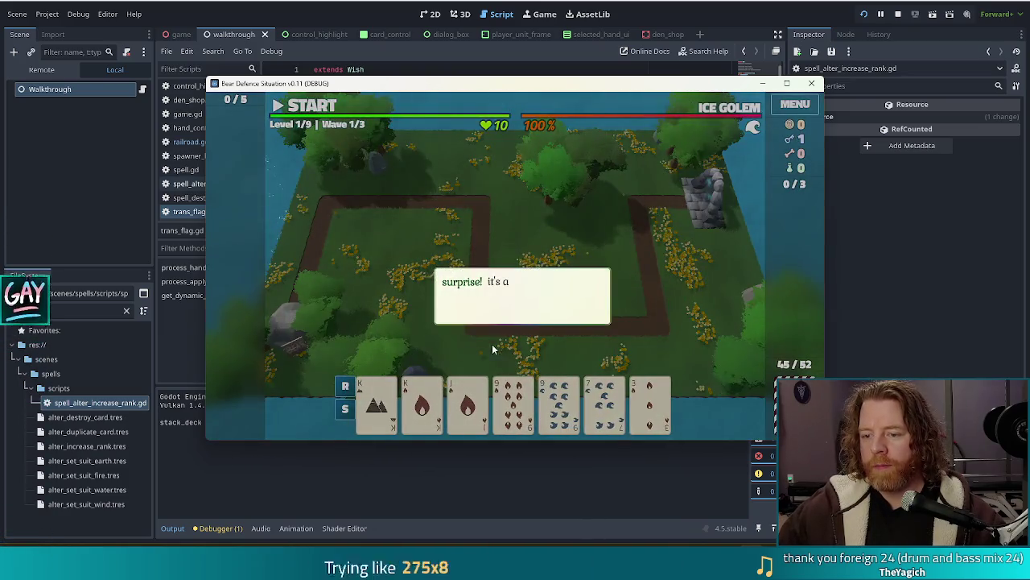
- Select the marked cards, including 9 of Fire and 9 of Water, for a Two Pair
left_click(370, 260)
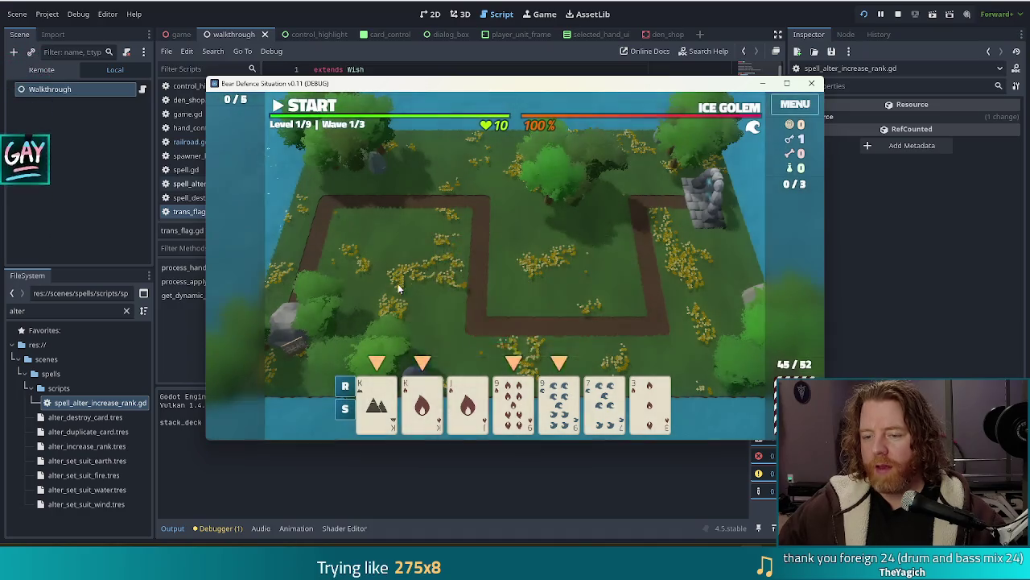
left_click(378, 402)
left_click(513, 403)
left_click(559, 402)
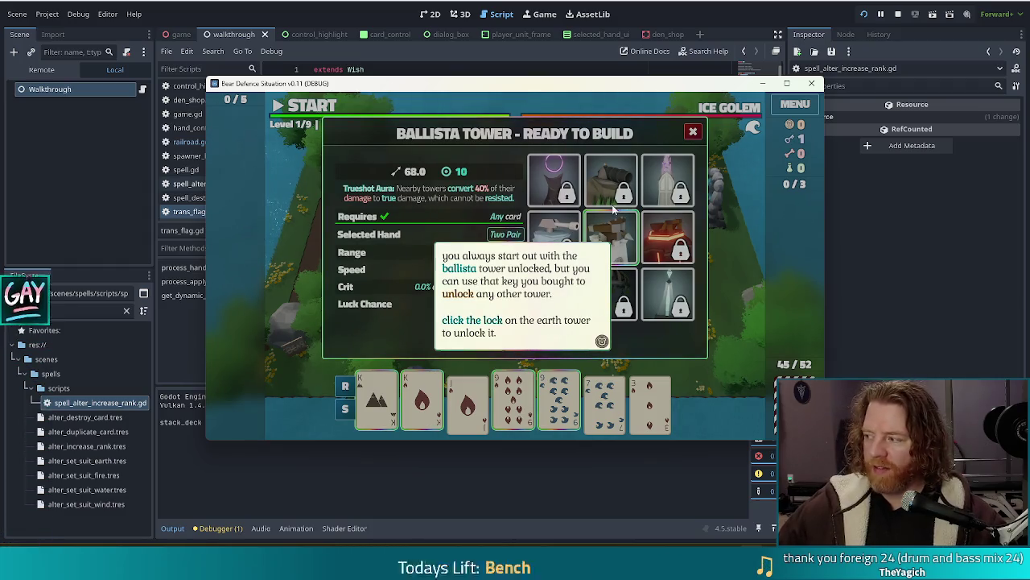
- Dismiss the tutorial tip, then close the Ballista Tower – Ready to Build details
left_click(444, 304)
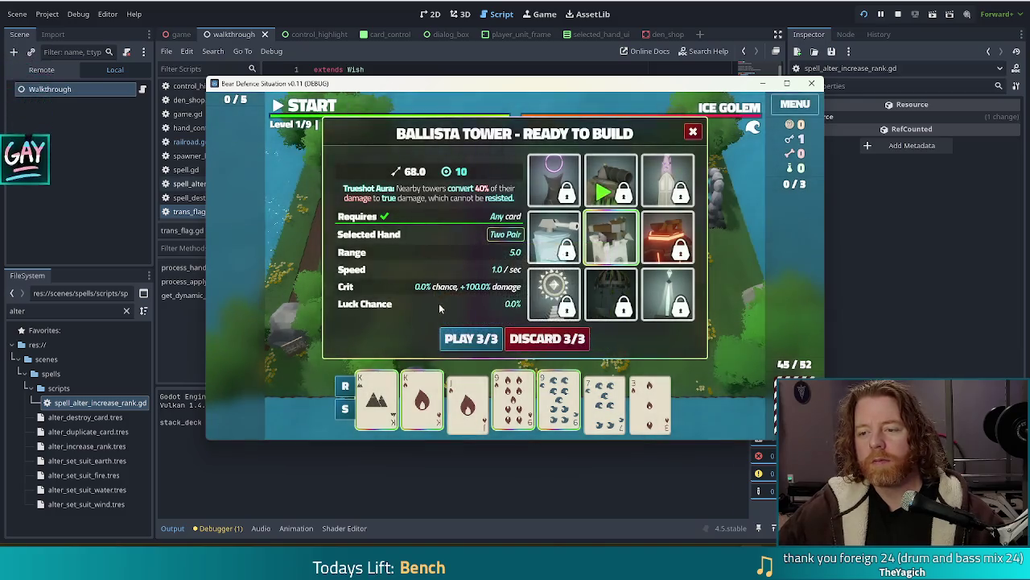
mouse_move(616, 173)
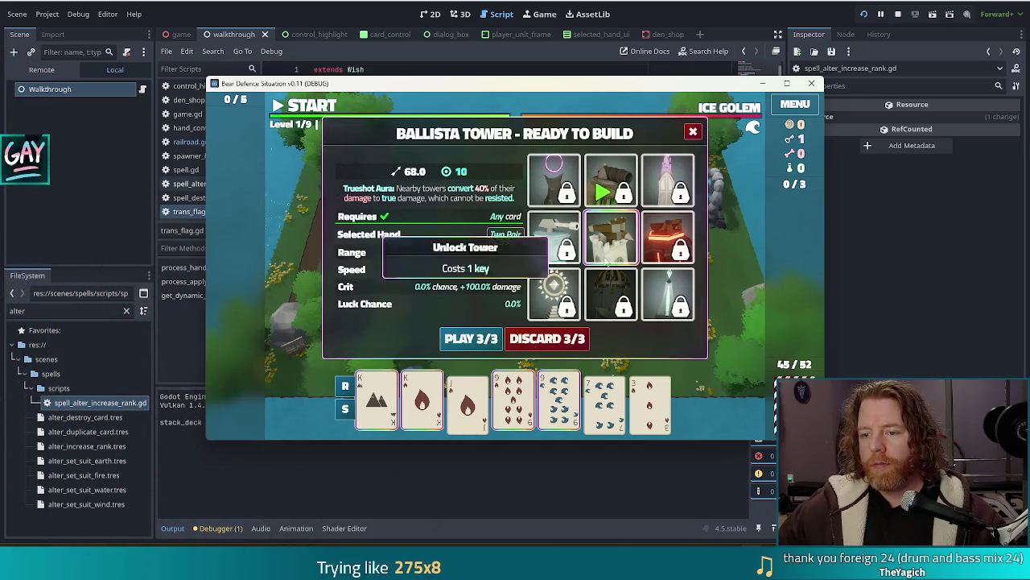
mouse_move(544, 167)
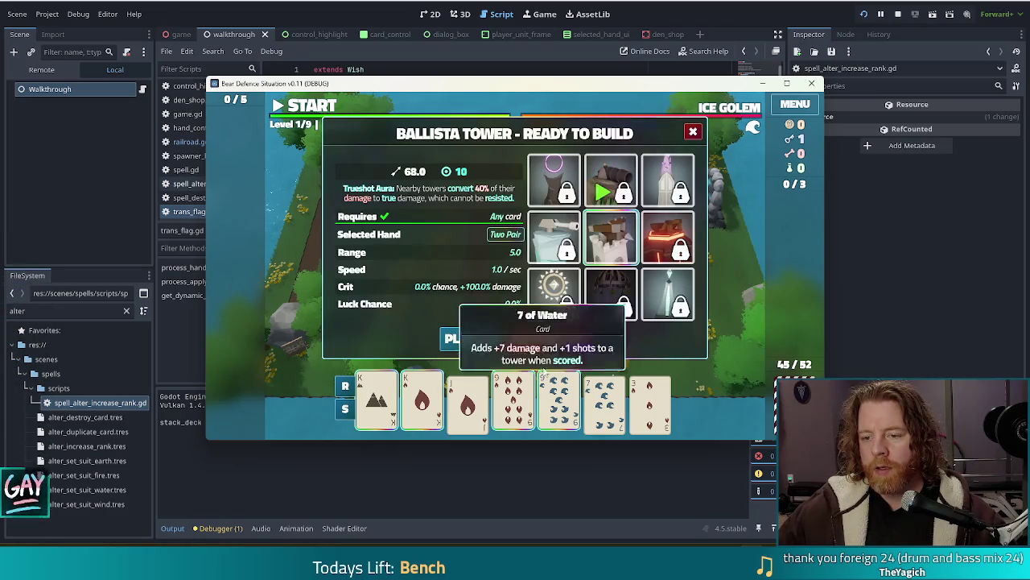
mouse_move(547, 288)
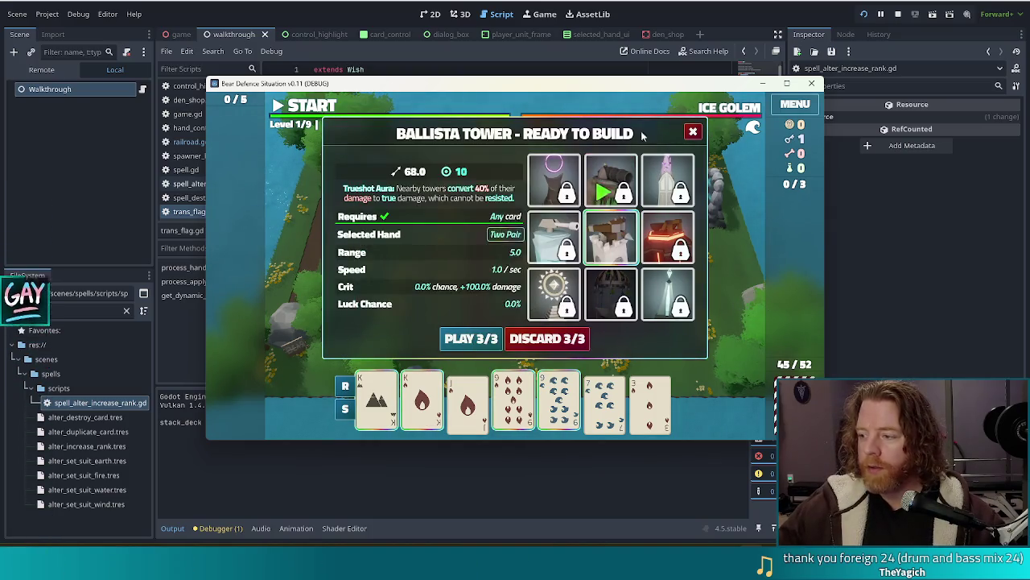
mouse_move(659, 231)
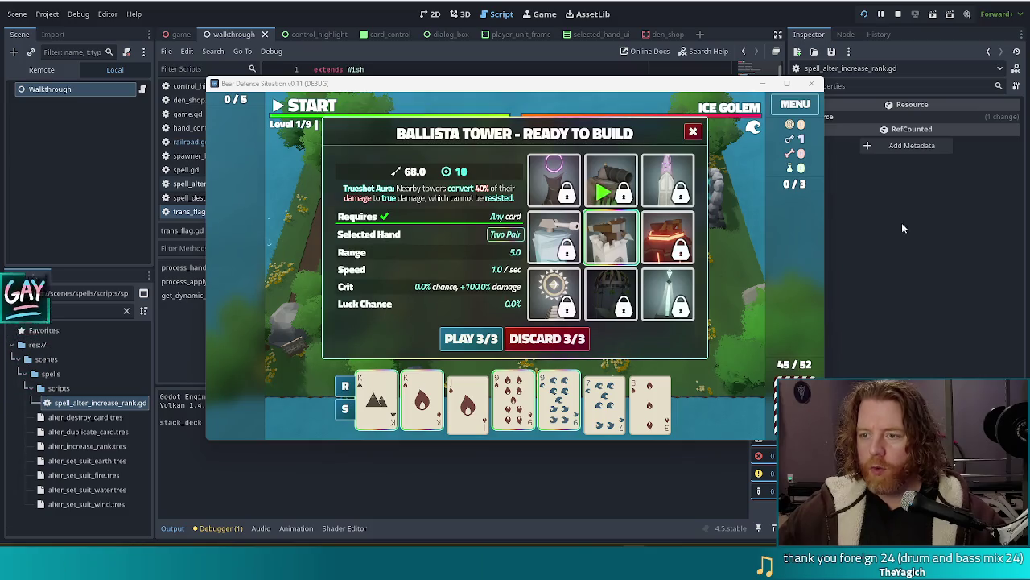
left_click(693, 134)
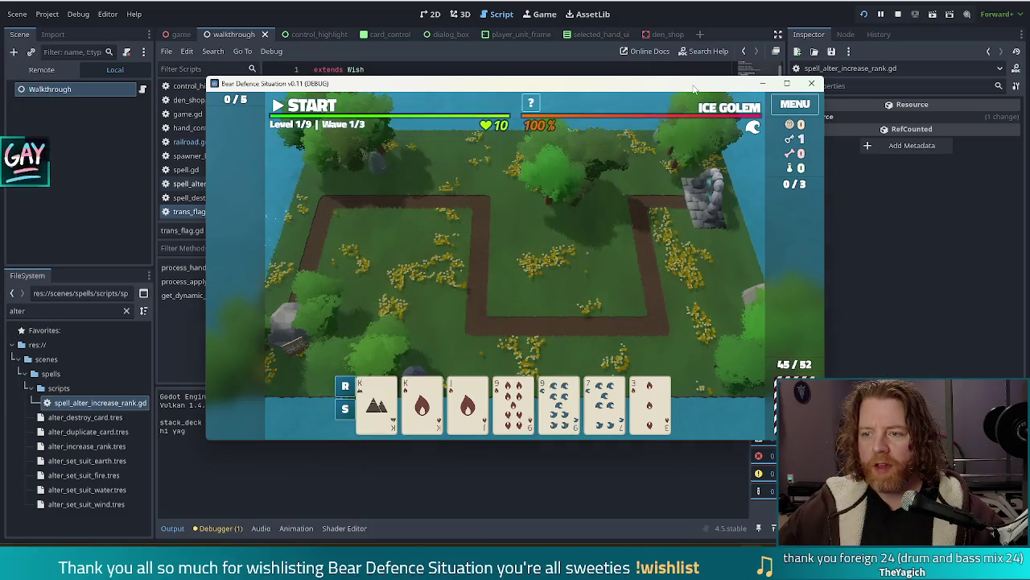
- Add the trans_flag wish through the in-game console with 'add wish trans_flag'
key("grave")
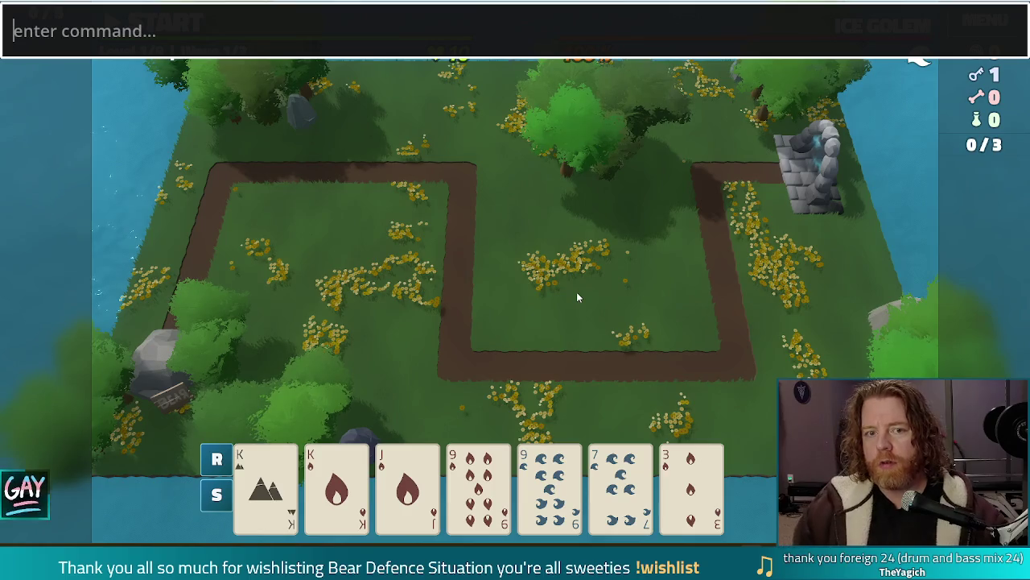
type("add")
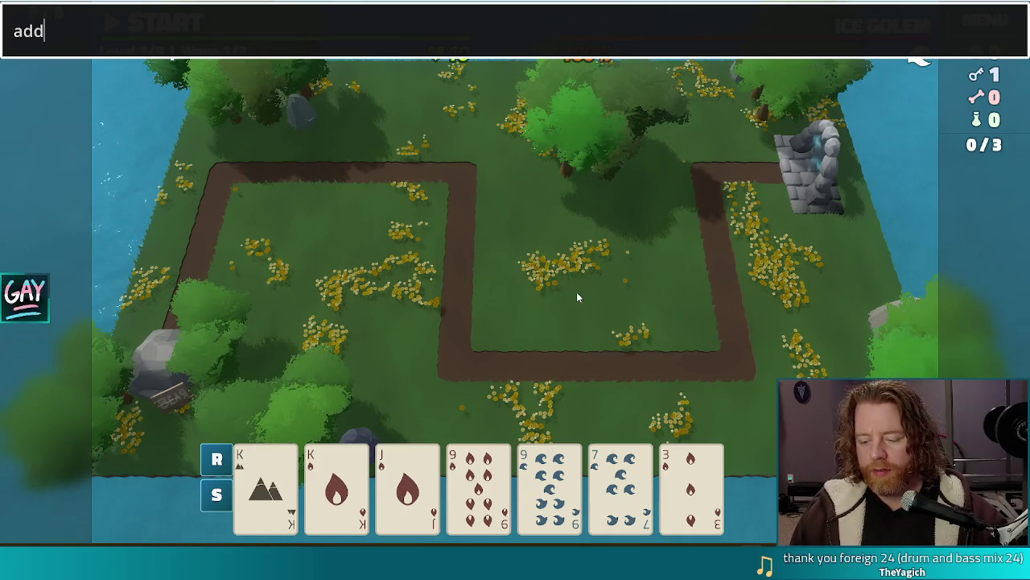
type(" wish")
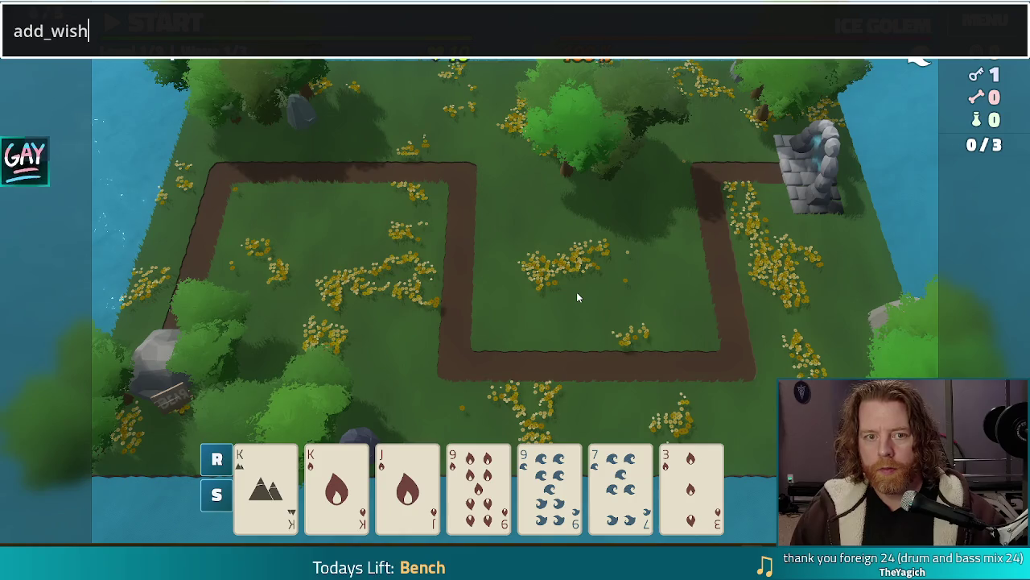
type(" trans_flag")
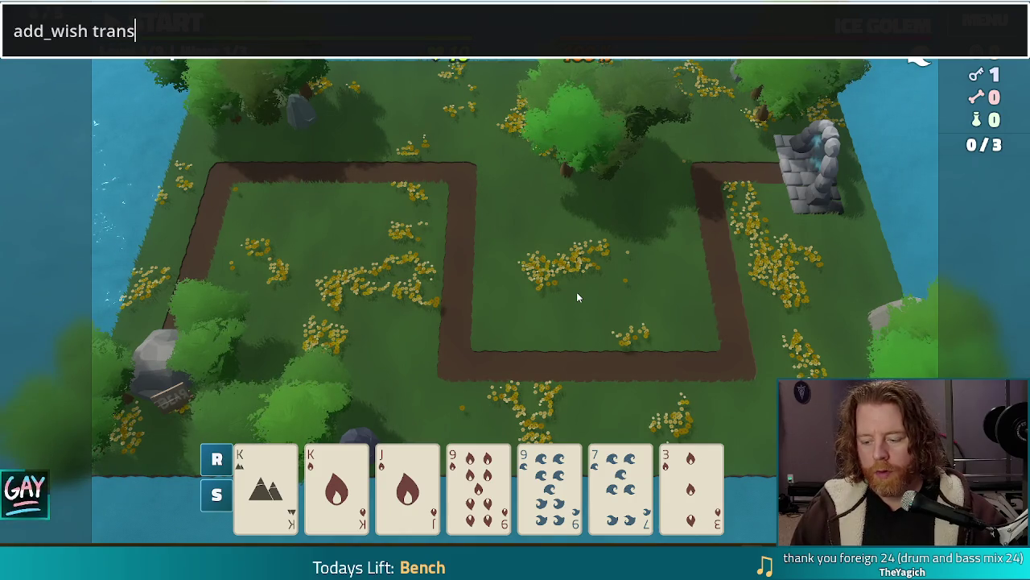
key("Return")
mouse_move(54, 282)
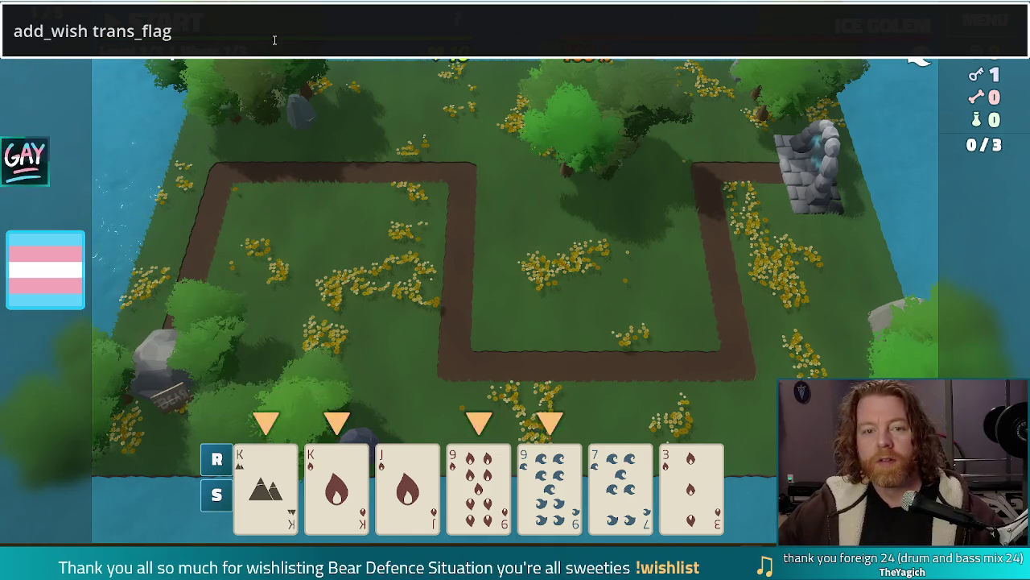
- Exit fullscreen, close the command console, and stop the running game
key("F11")
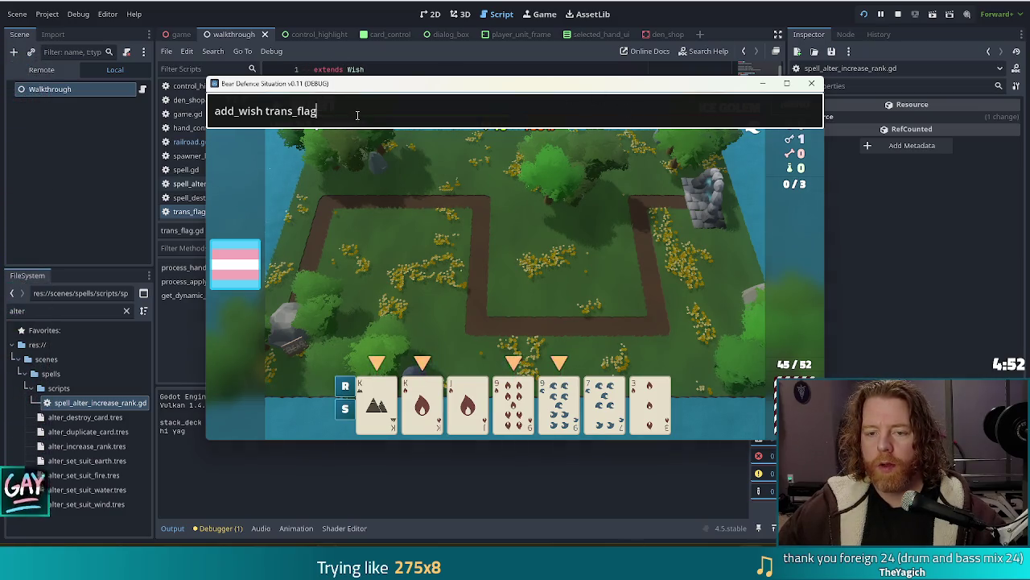
key("Return")
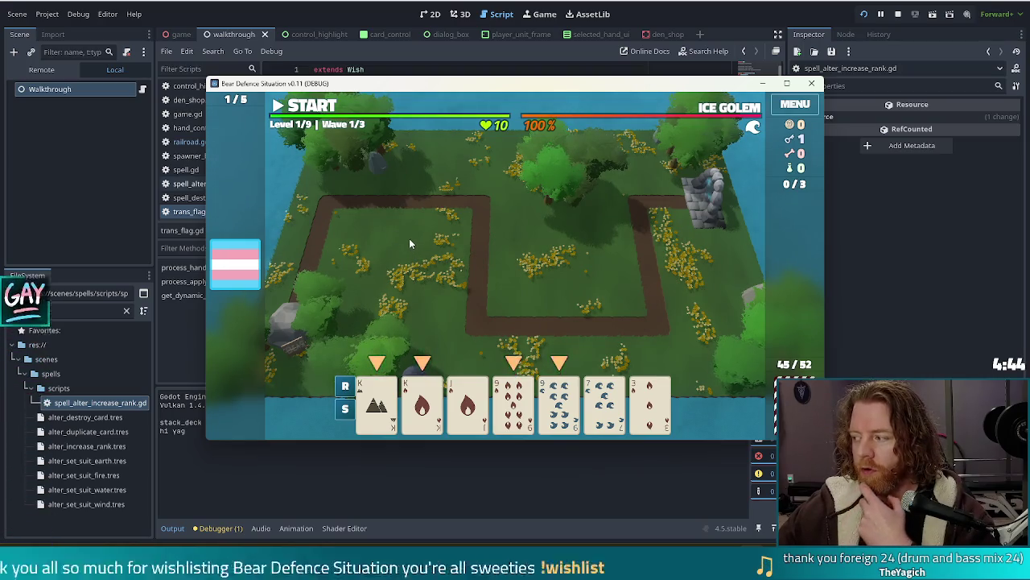
left_click(899, 14)
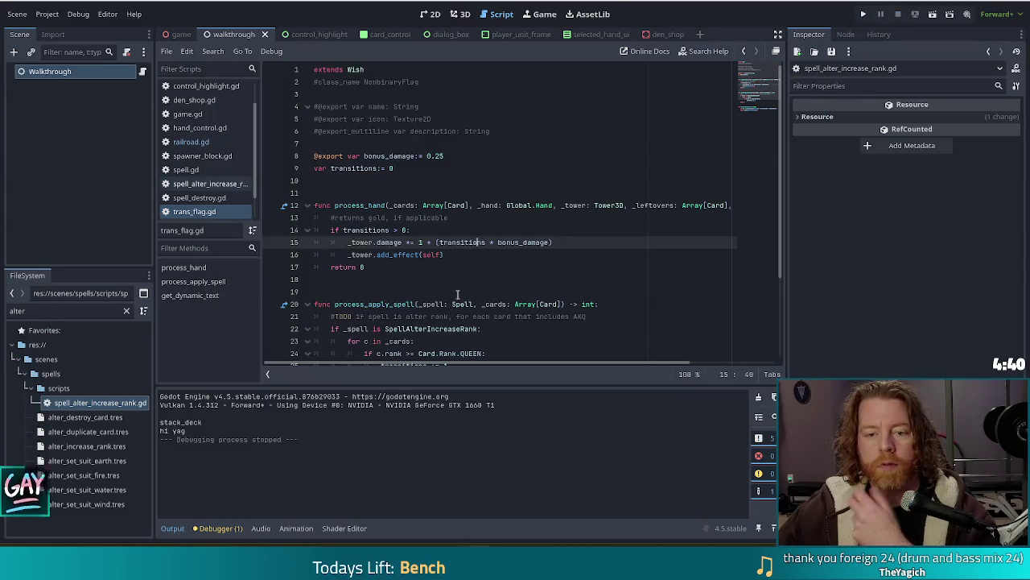
- Review trans_flag.gd lines 12–17, from the line 13 comment to return 0 and process_hand
scroll(241, 201, "down", 2)
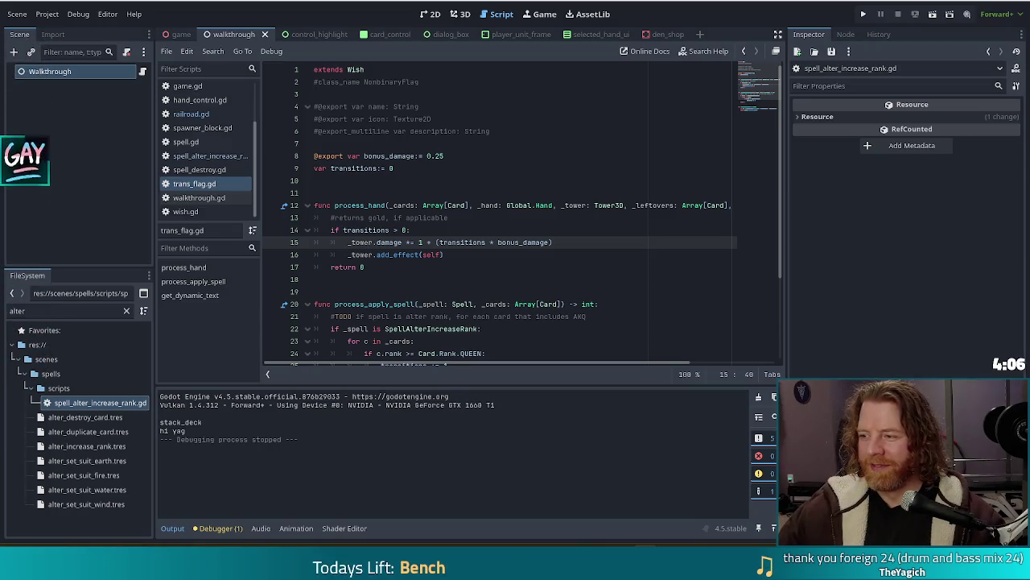
left_click(476, 217)
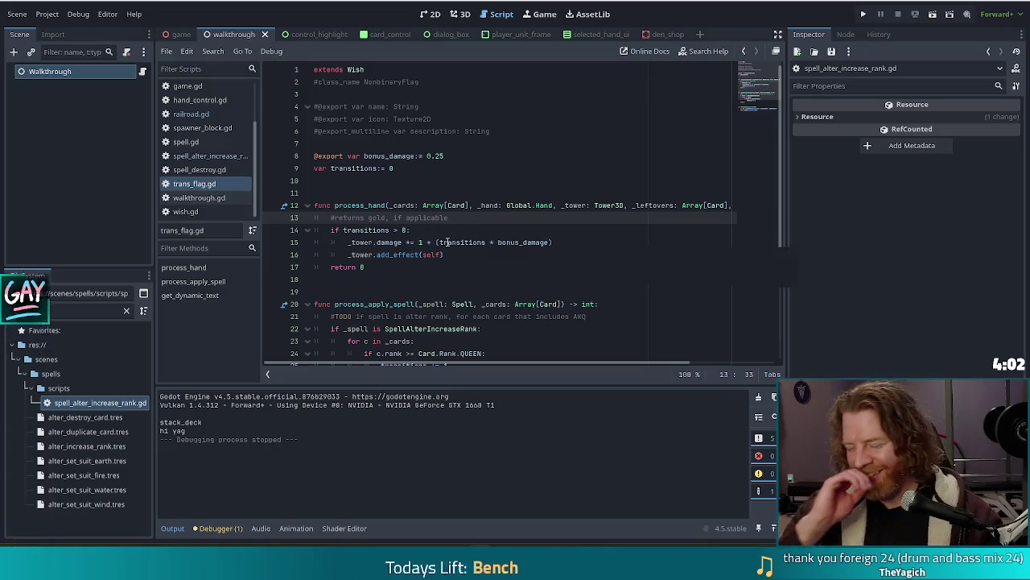
mouse_move(448, 241)
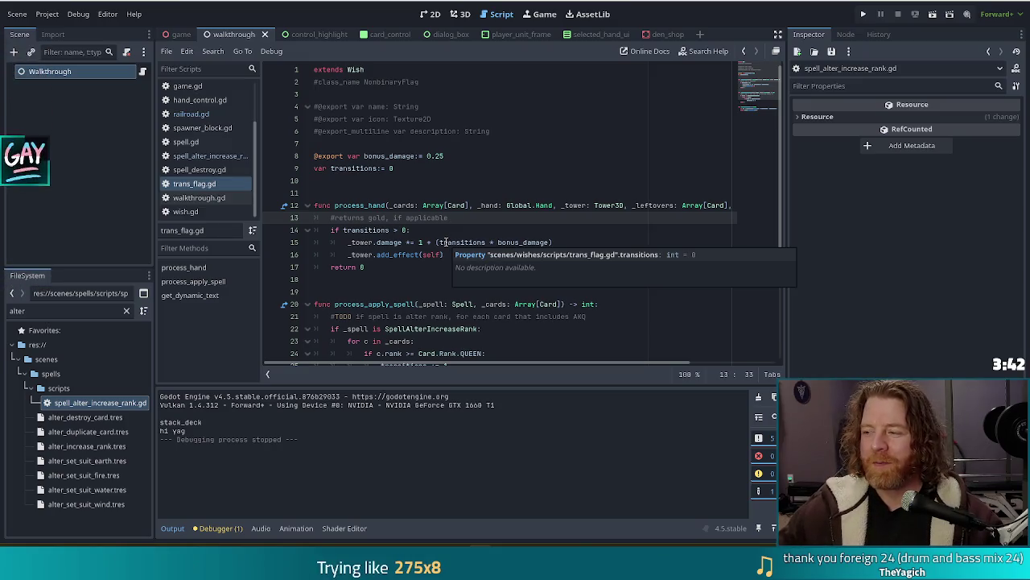
left_click(449, 264)
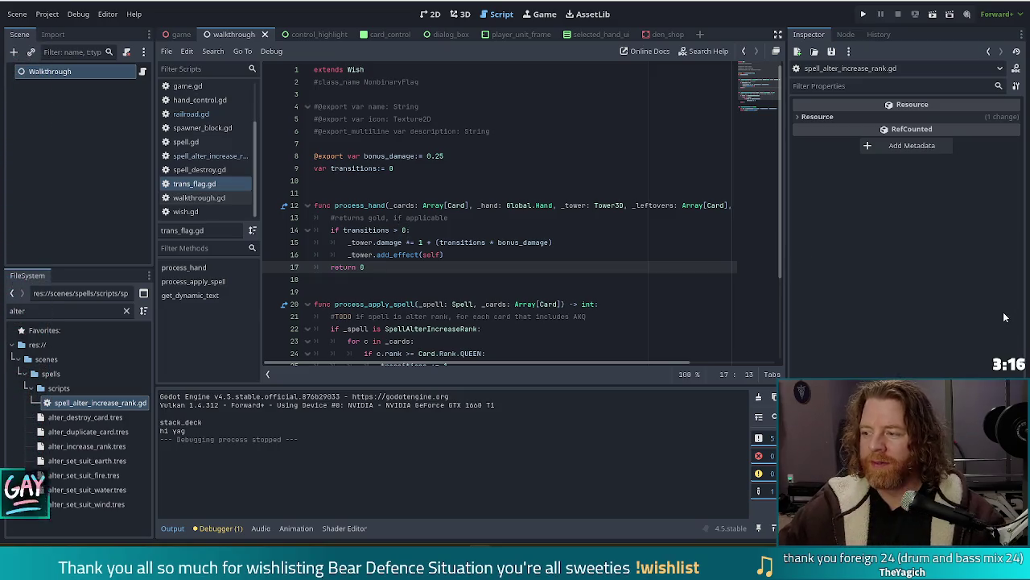
left_click(469, 205)
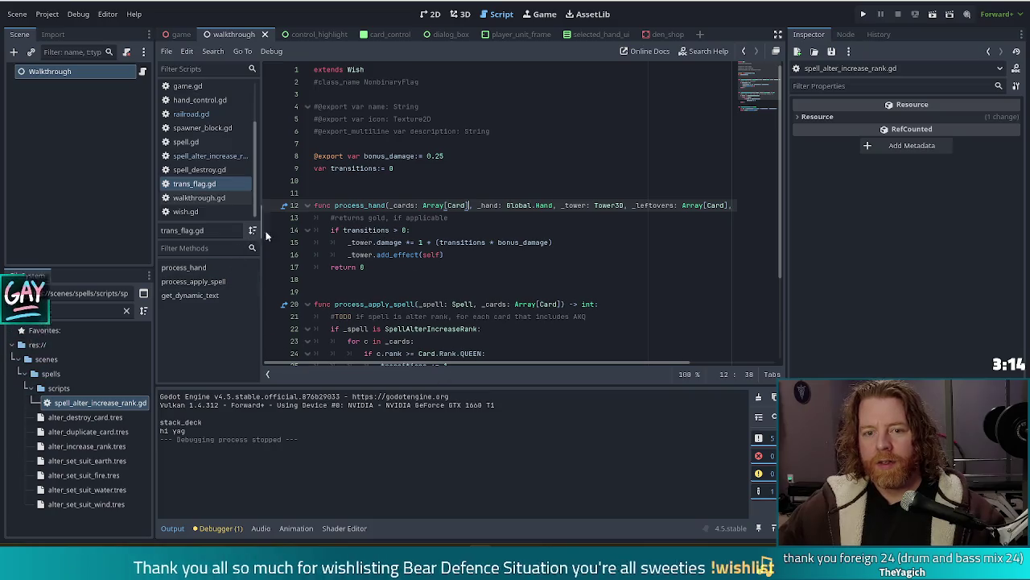
- Open walkthrough.gd in the script editor
scroll(248, 89, "up", 2)
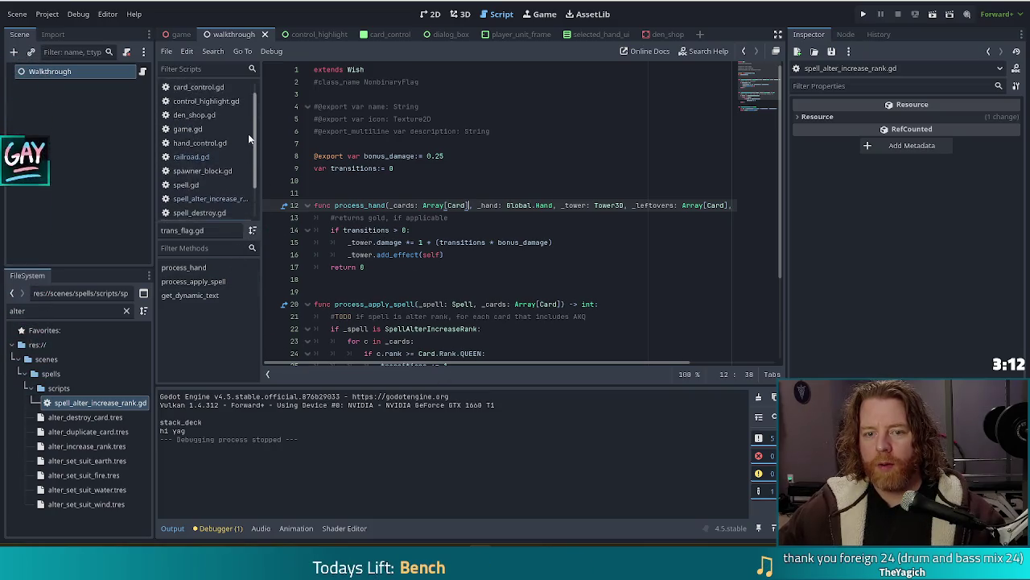
scroll(250, 153, "down", 2)
left_click(201, 197)
left_click(444, 215)
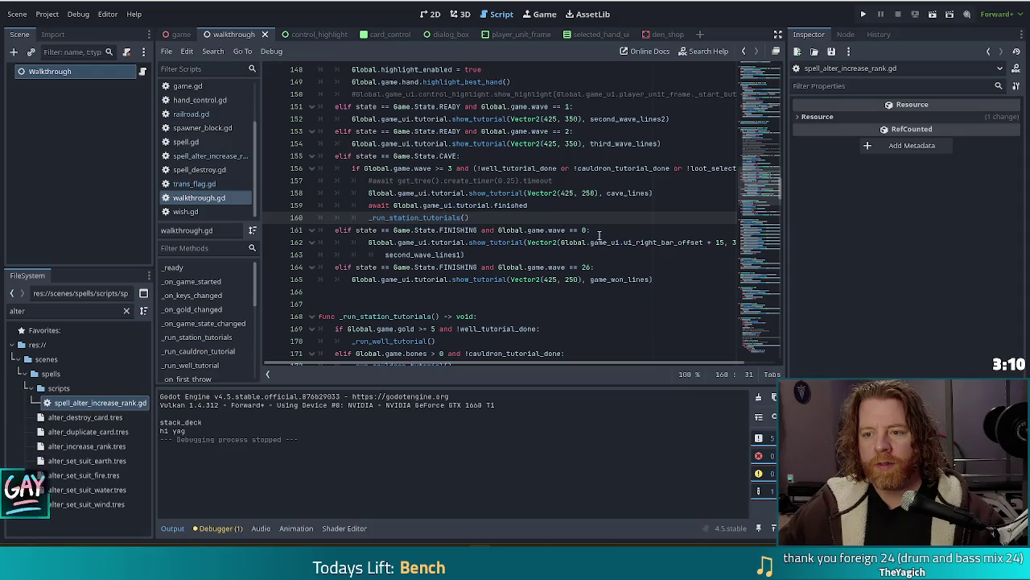
- Search walkthrough.gd for 'suit' and inspect the card-suits and tower_controls lines
key("ctrl+f")
type("suit")
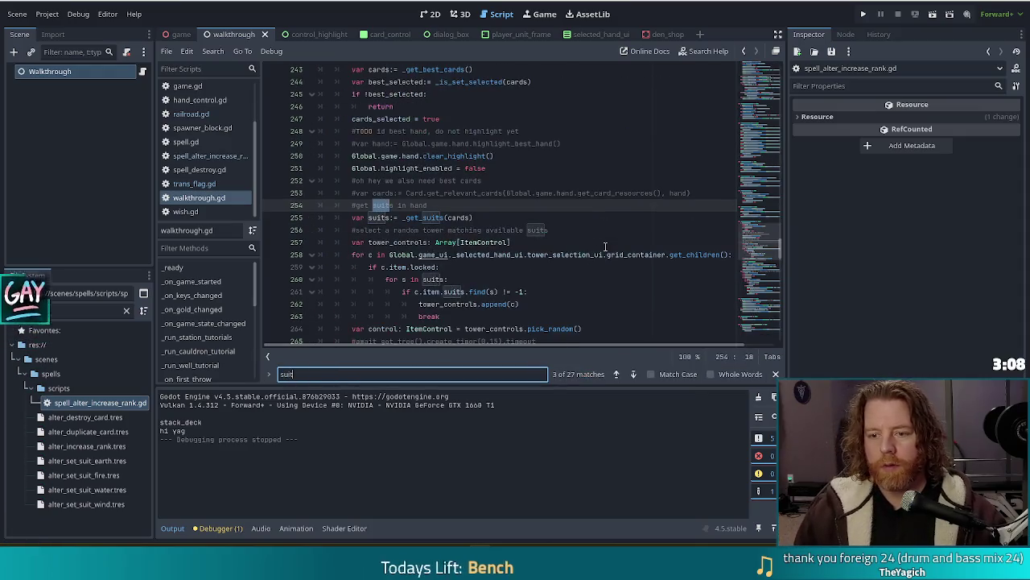
left_click(453, 217)
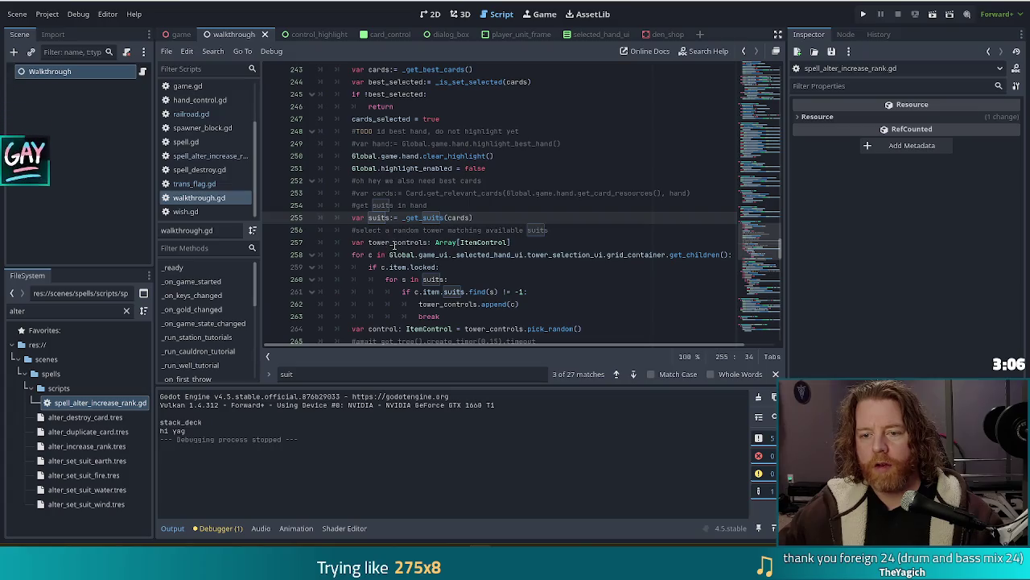
left_click(403, 242)
scroll(499, 241, "down", 1)
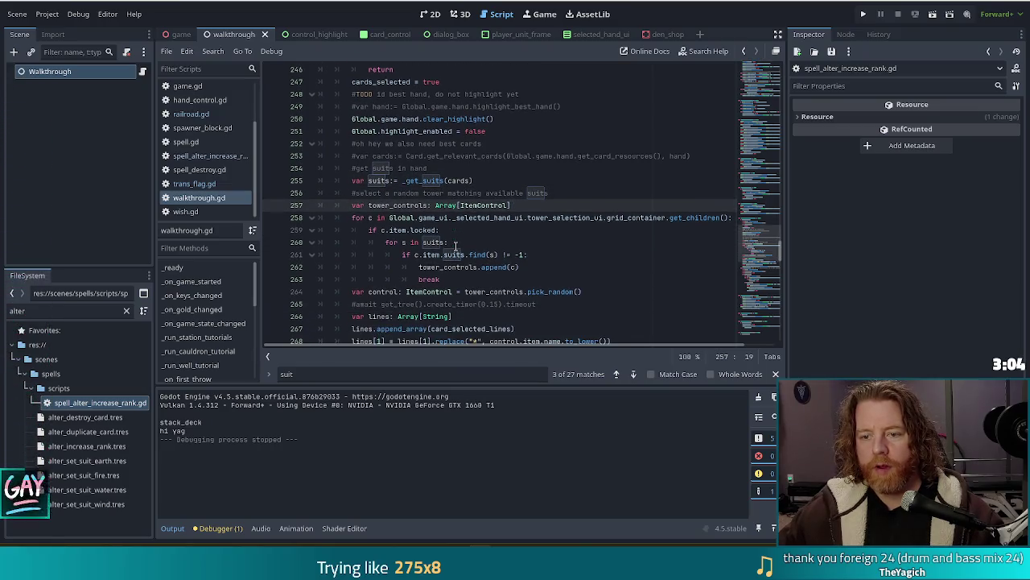
- Examine lines 258–261: Global.game_ui.tower_selection_ui, the locked check, and the suits loop
left_click(437, 218)
left_click(576, 217)
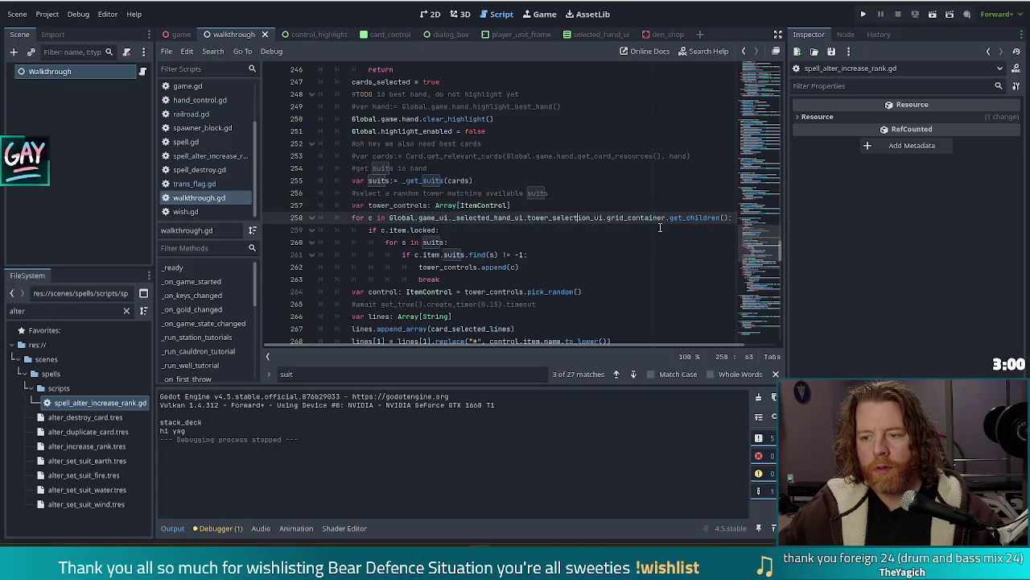
left_click(411, 217)
left_click(414, 230)
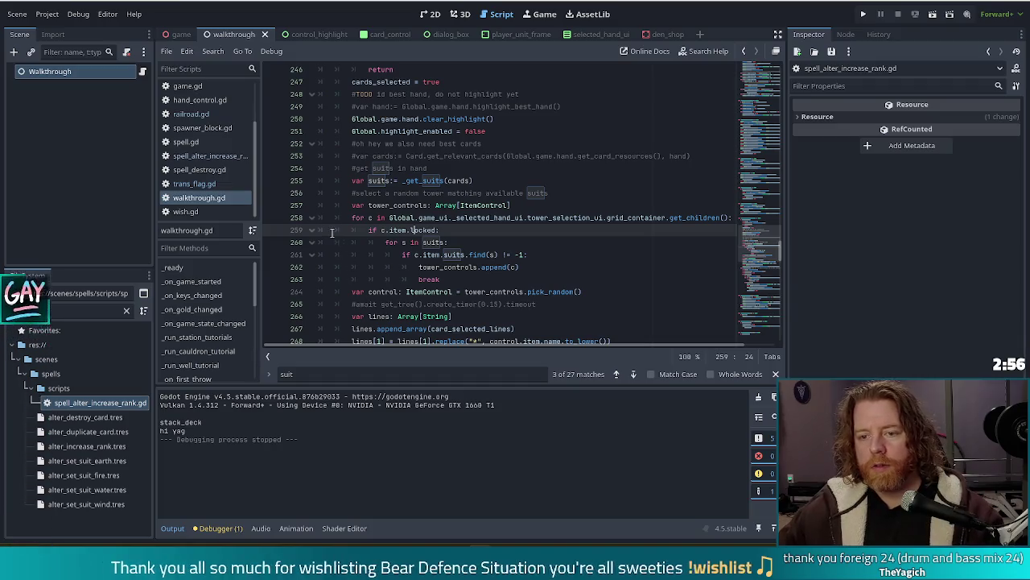
left_click(428, 230)
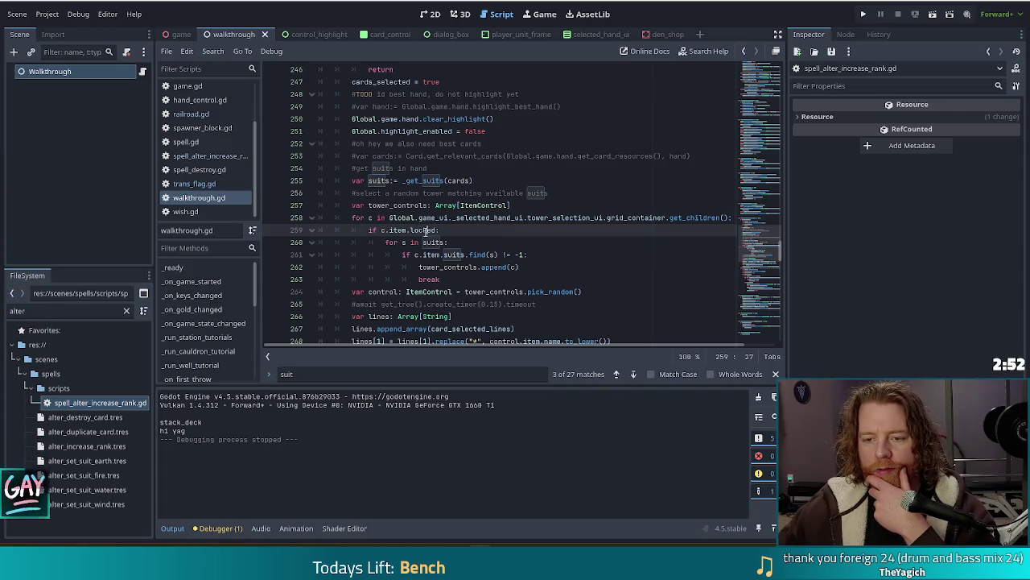
left_click(402, 241)
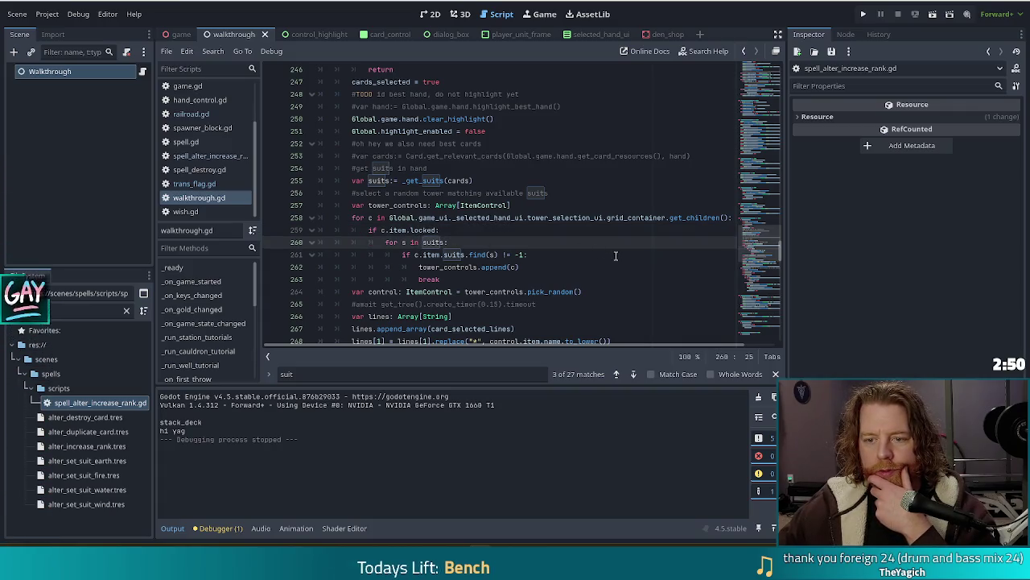
left_click(560, 256)
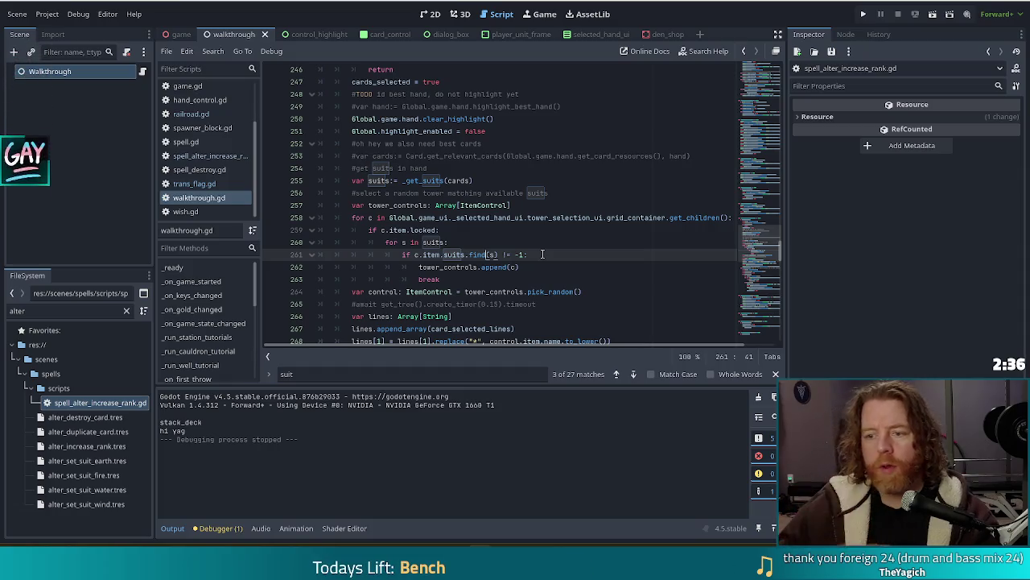
scroll(574, 215, "down", 3)
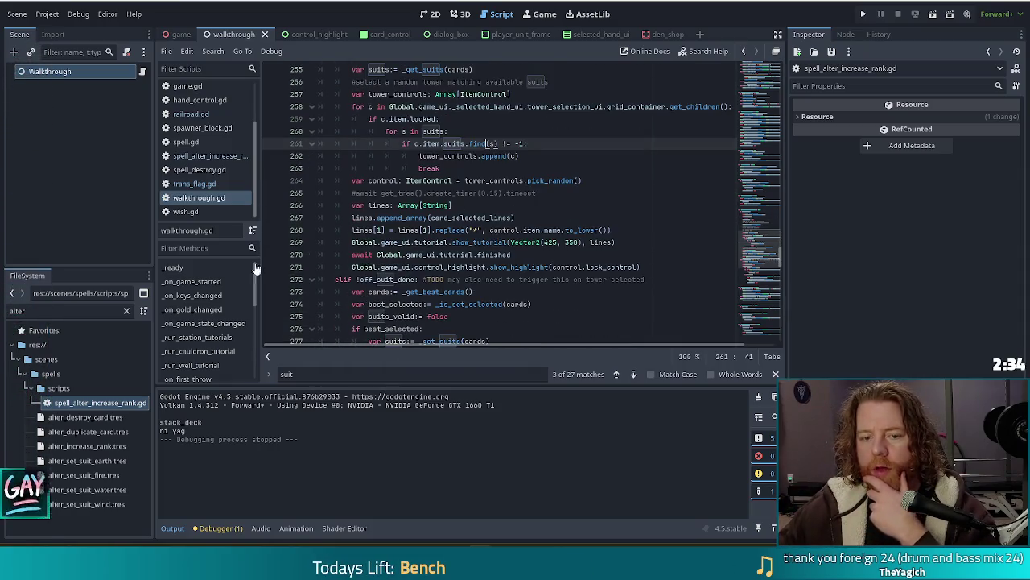
- Filter the FileSystem panel to show only 'tower_fire' files
double_click(12, 311)
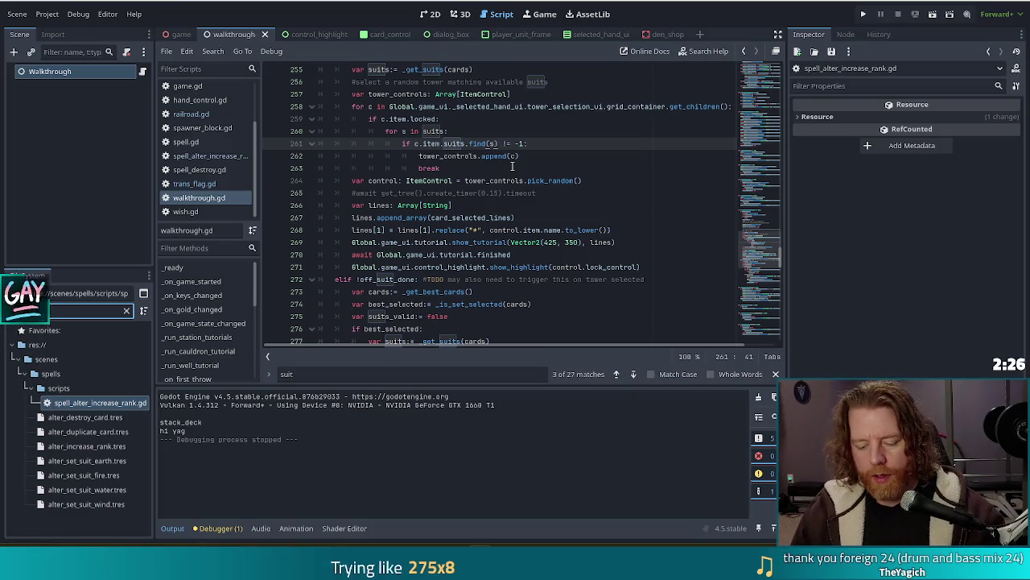
type("tower")
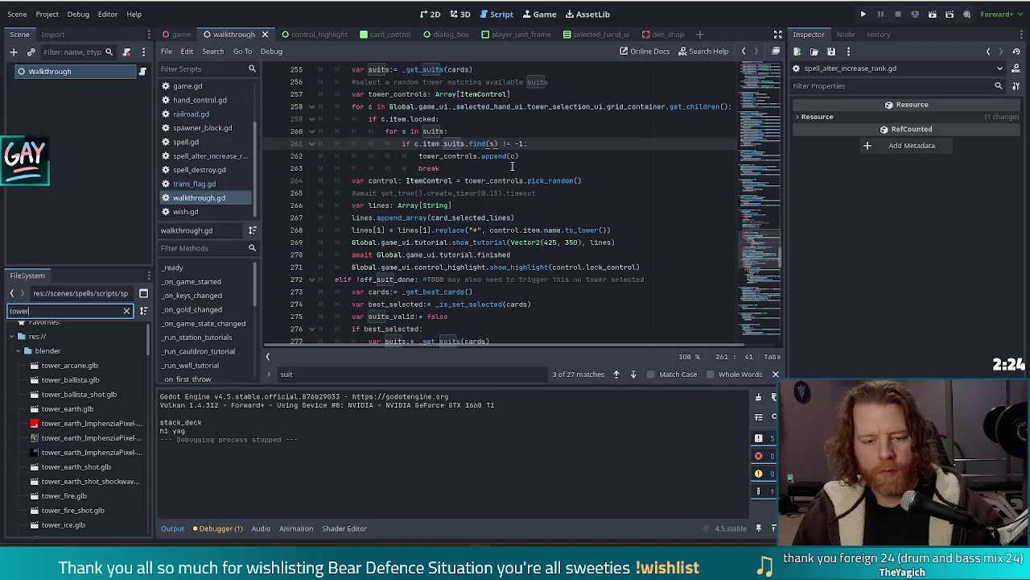
type("_fire")
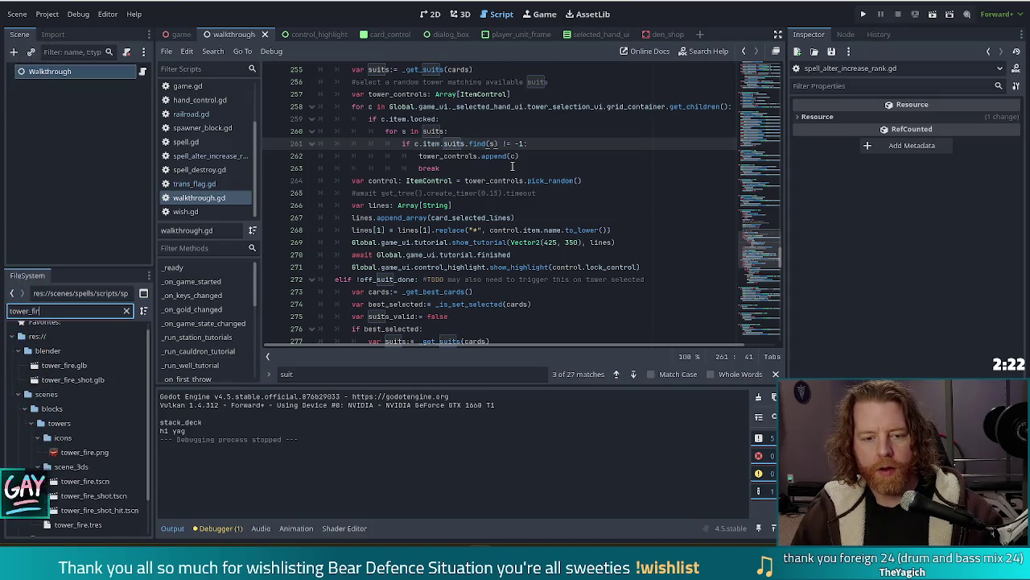
scroll(78, 408, "down", 2)
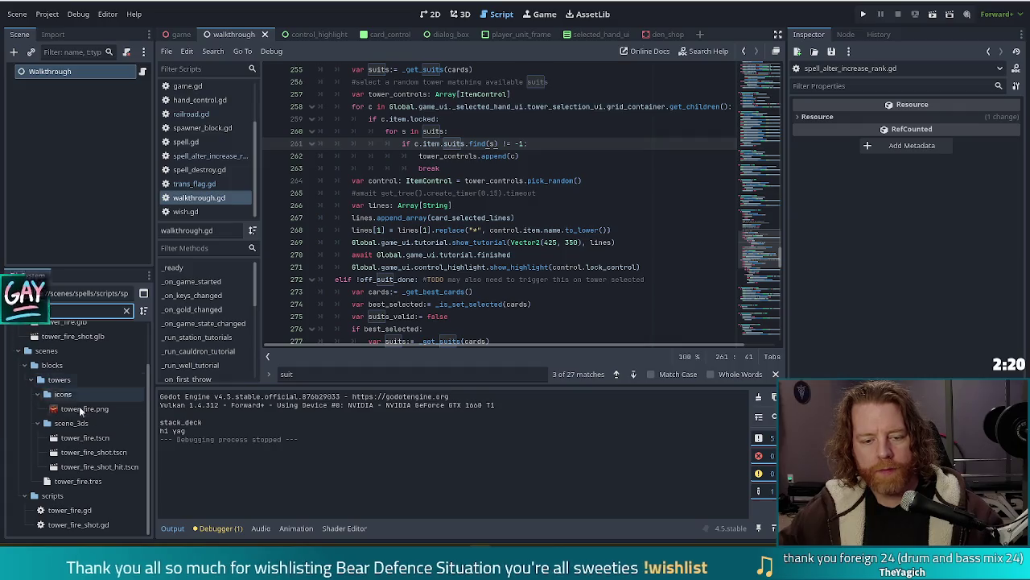
- Open tower_fire.gd from FileSystem, read the lerp docs, then go back to walkthrough.gd
double_click(65, 508)
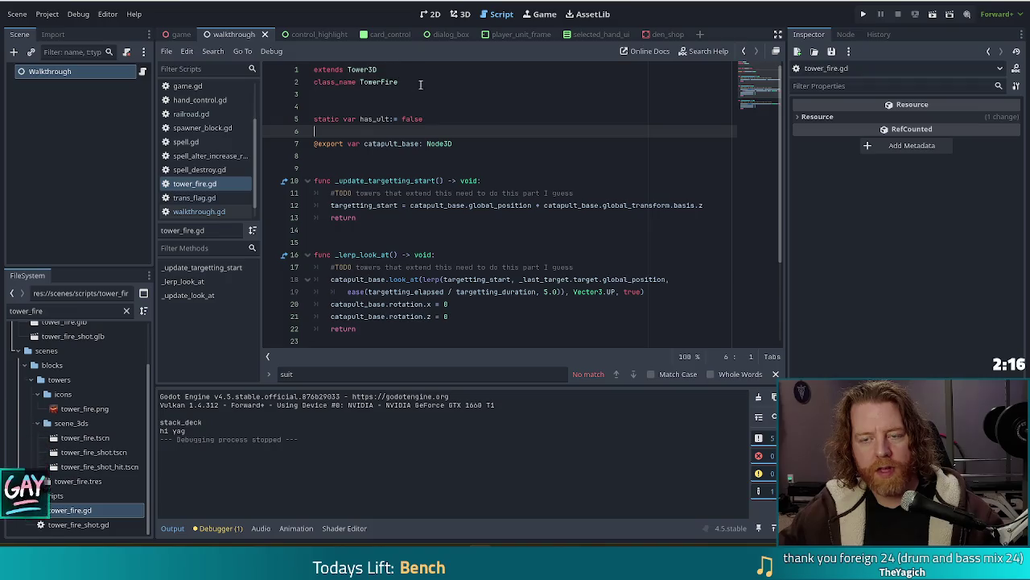
left_click(406, 80)
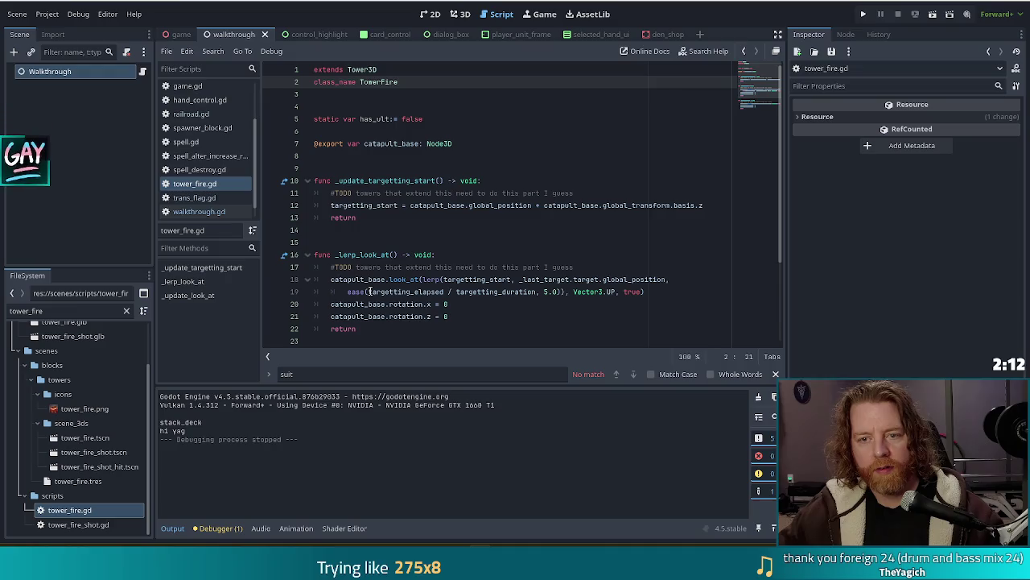
mouse_move(431, 275)
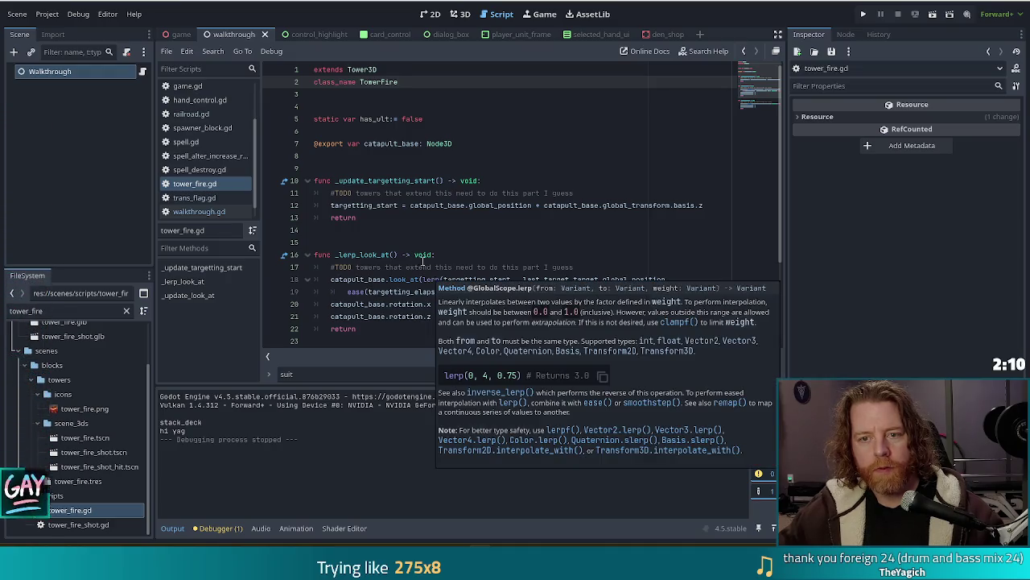
key("alt+Left")
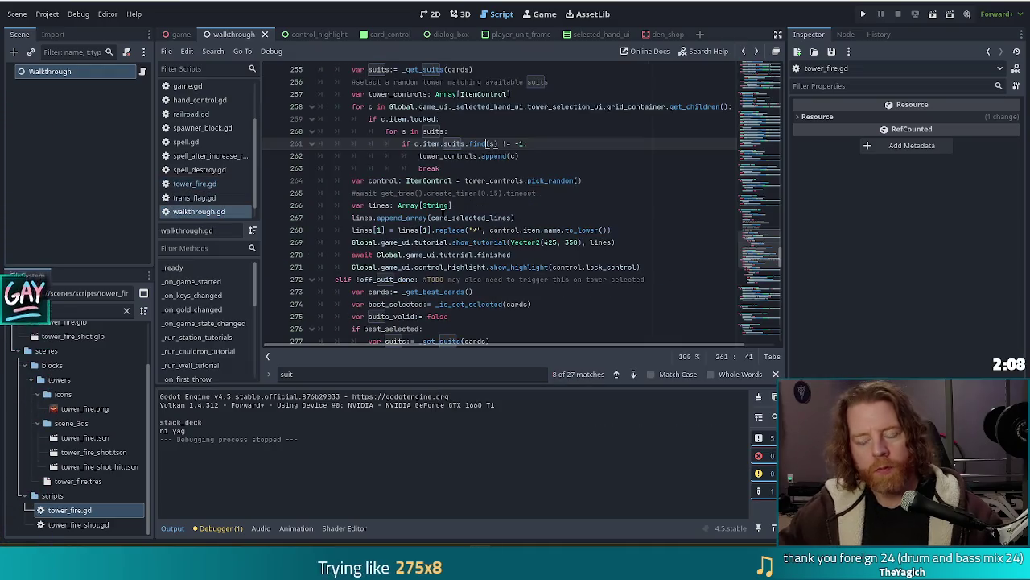
mouse_move(442, 215)
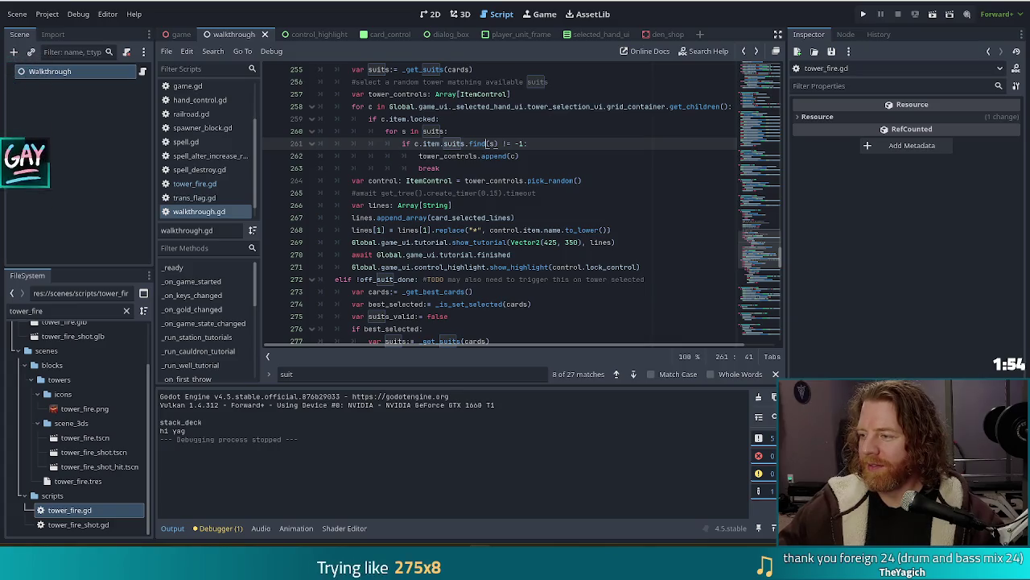
left_click(512, 231)
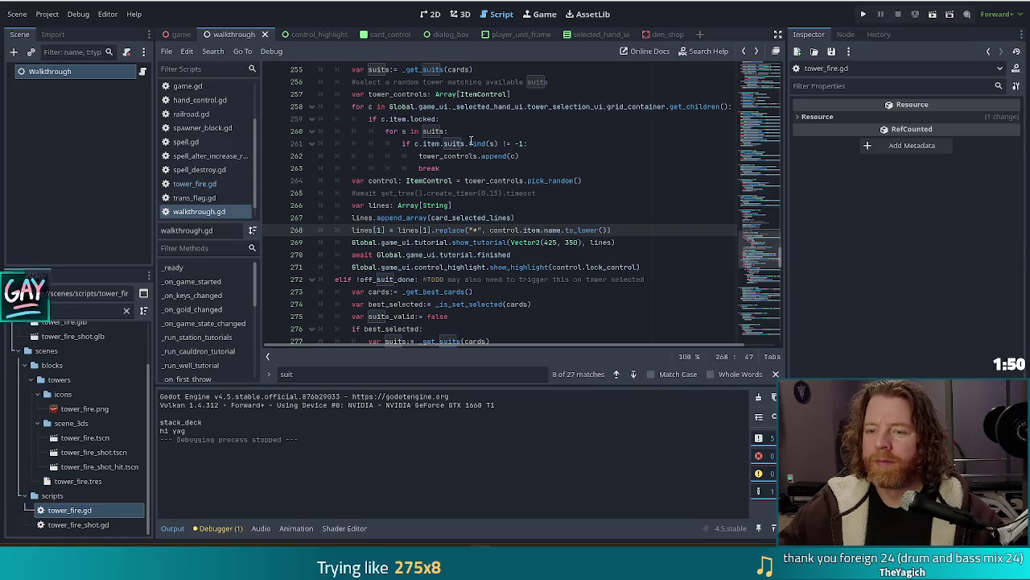
left_click(563, 152)
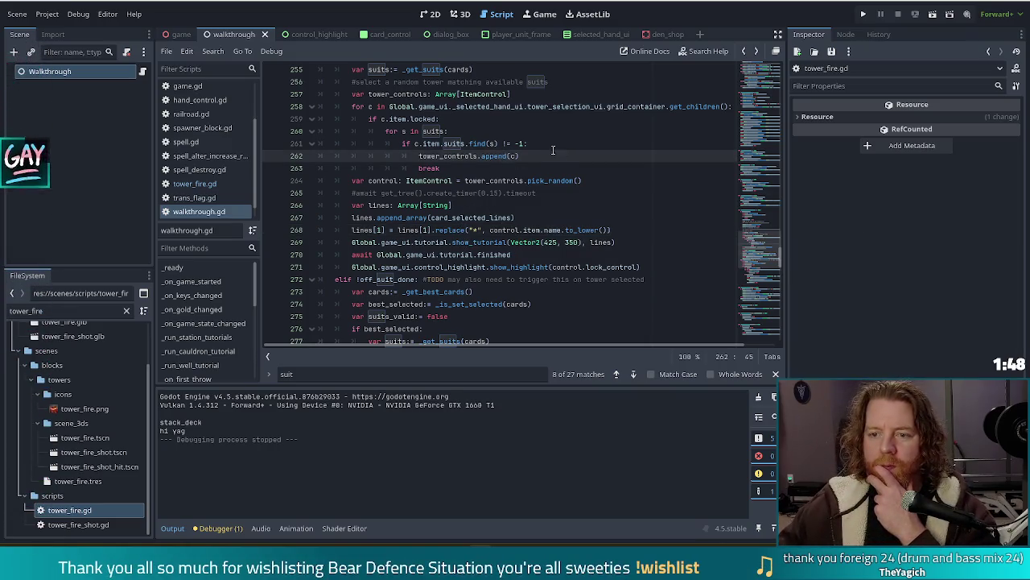
left_click(526, 146)
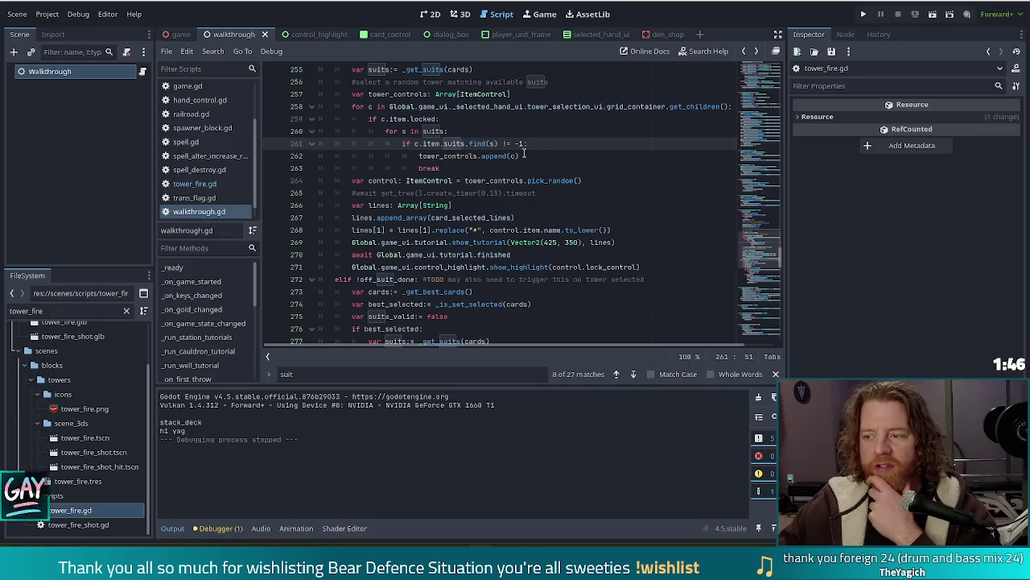
scroll(756, 229, "up", 10)
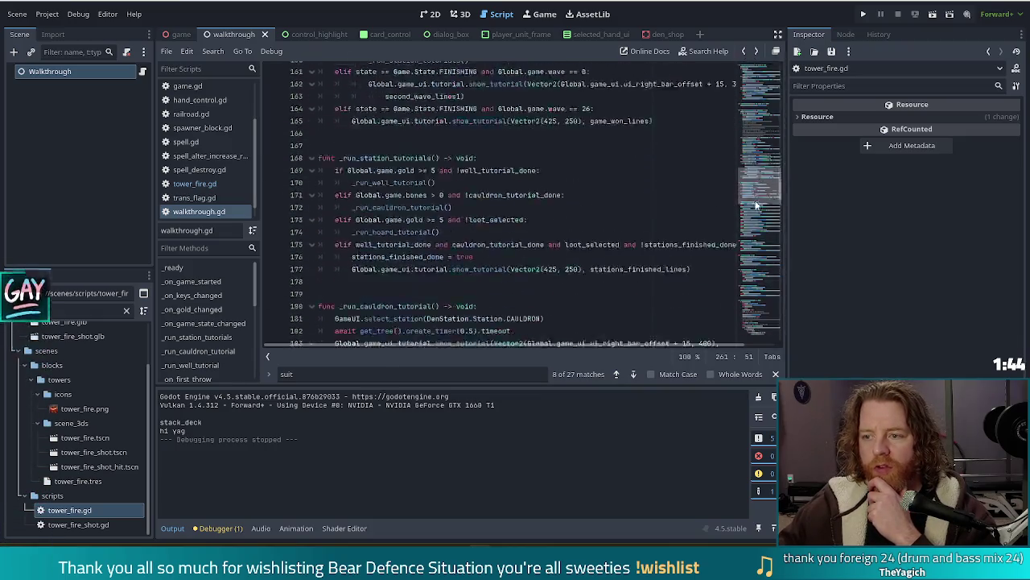
left_click_drag(755, 224, 753, 241)
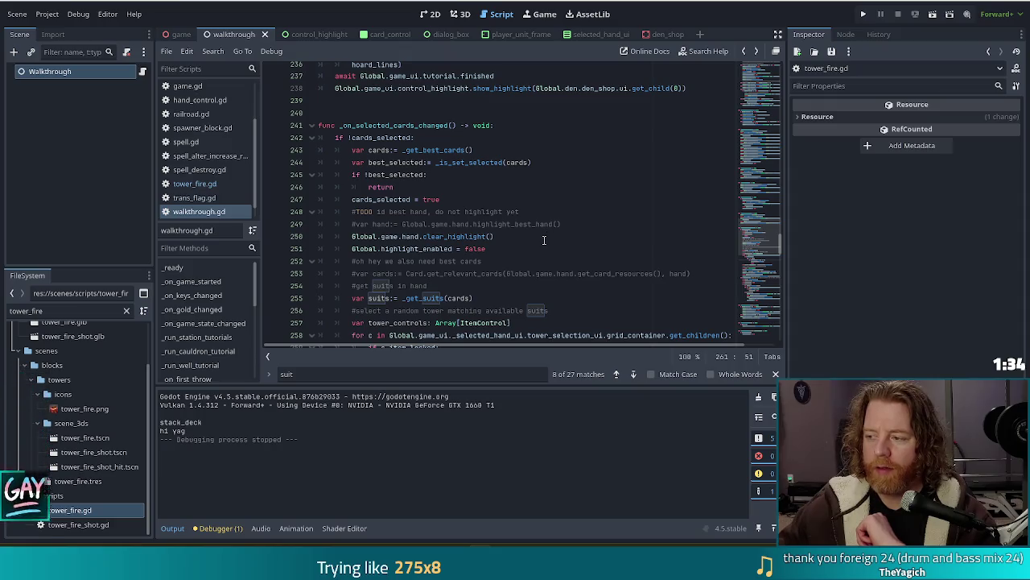
scroll(550, 230, "down", 5)
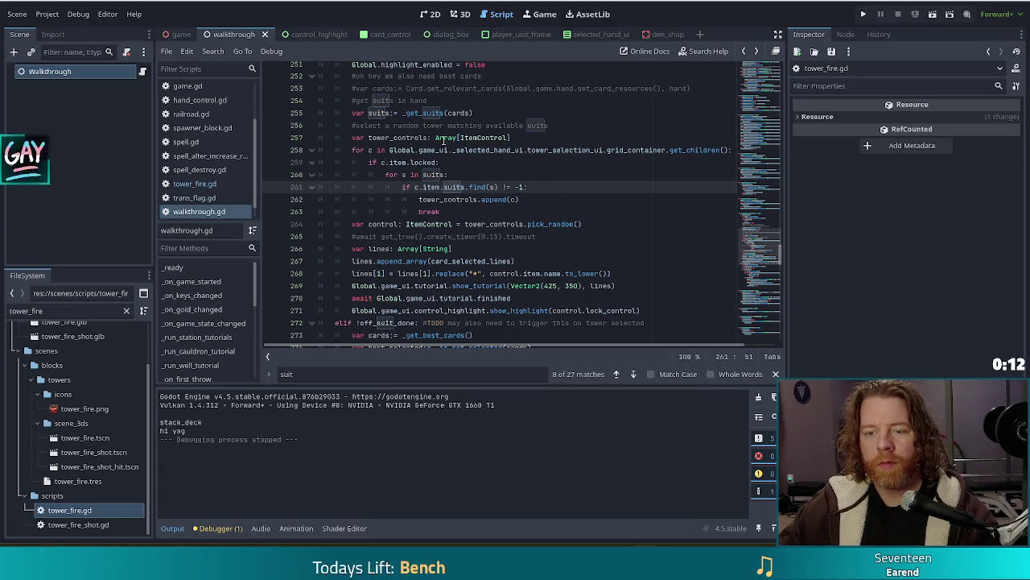
- Check walkthrough.gd lines 257 and 261, then enlarge the Bluesky post's artwork in Chrome
left_click(592, 137)
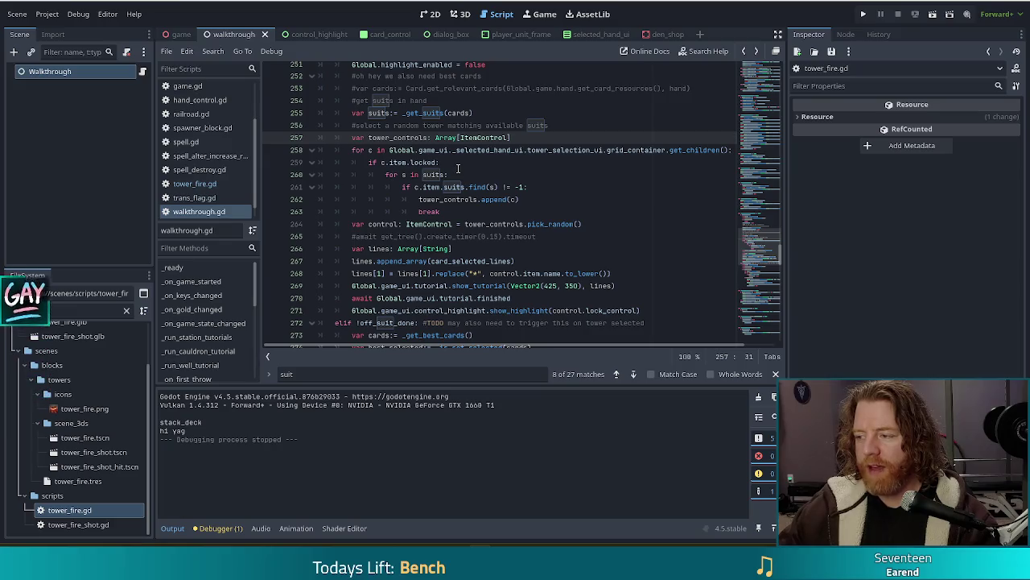
left_click(490, 187)
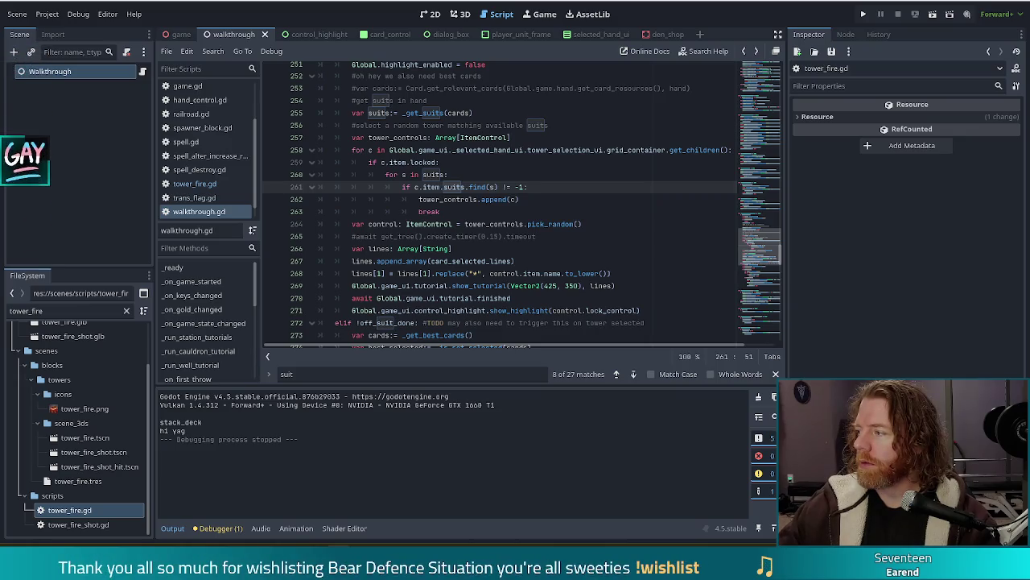
key("alt+Tab")
left_click(523, 268)
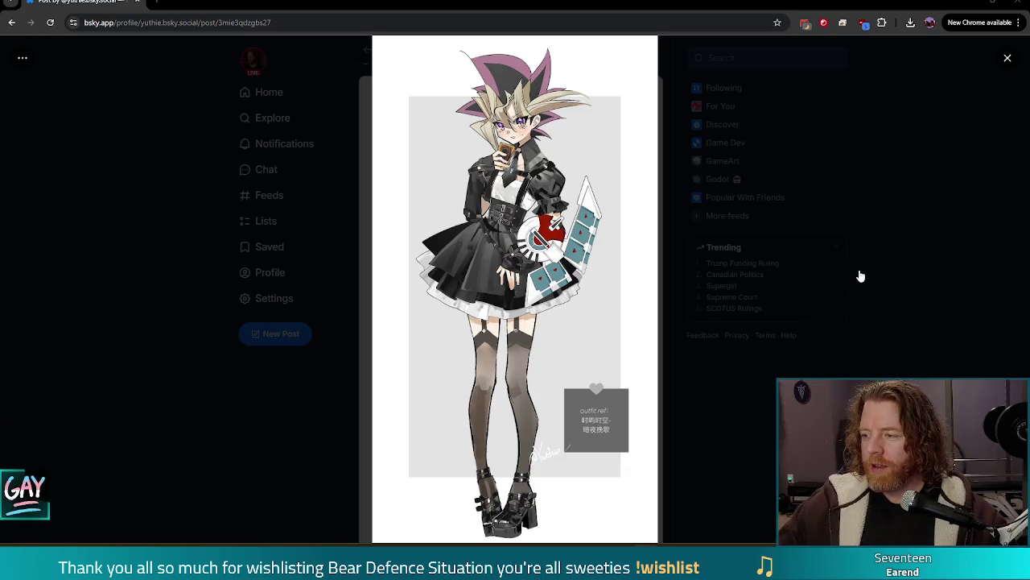
- Dismiss the Bluesky image viewer, check the post stats, and close Chrome to return to walkthrough.gd
left_click(879, 295)
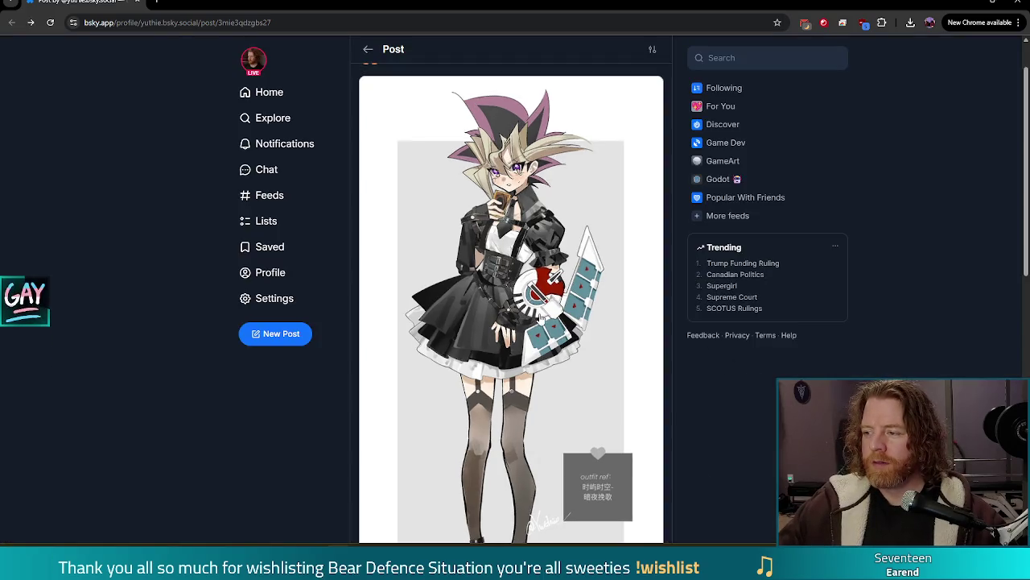
scroll(540, 315, "down", 2)
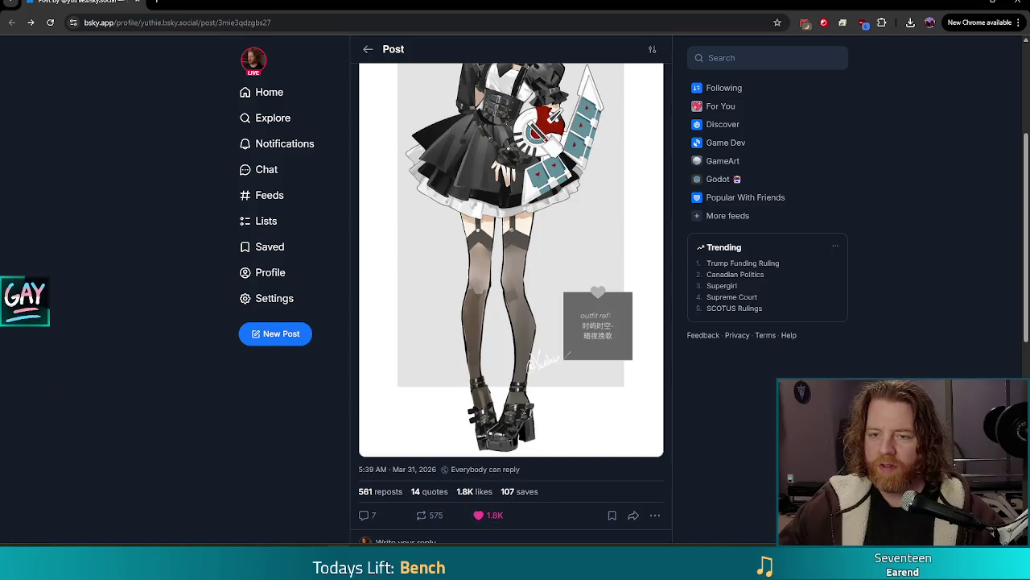
left_click(1018, 4)
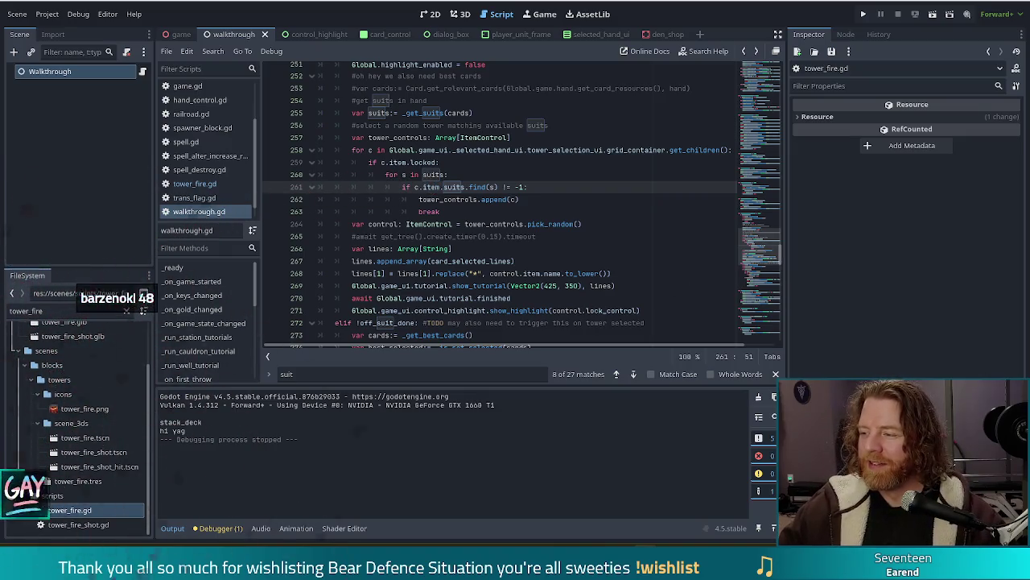
left_click(518, 237)
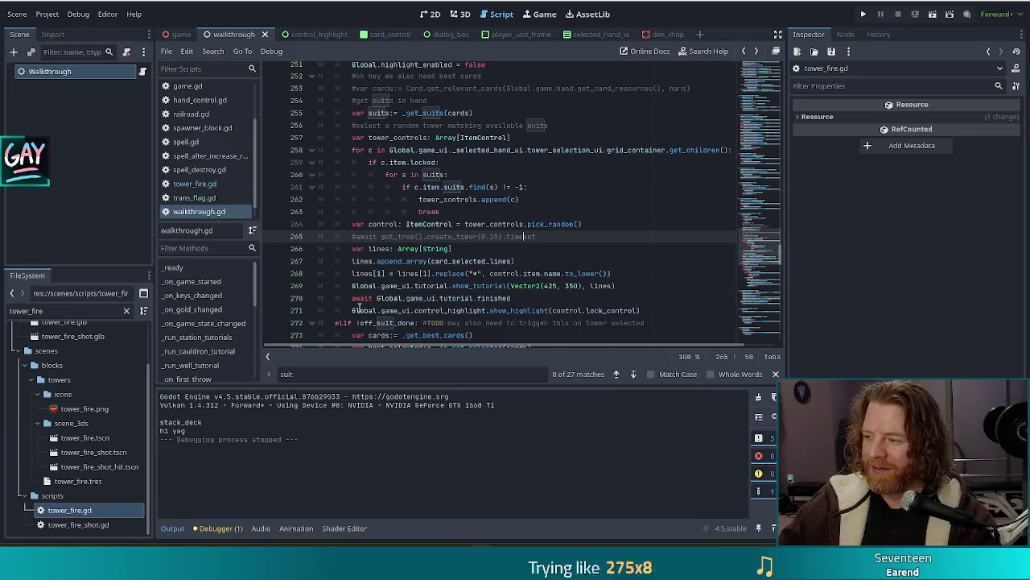
left_click(555, 232)
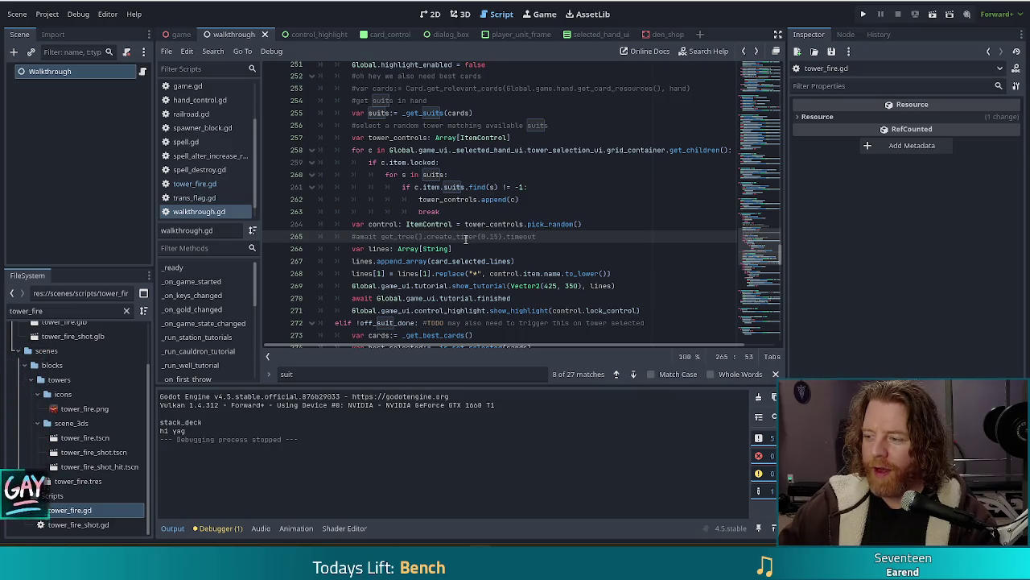
left_click(607, 263)
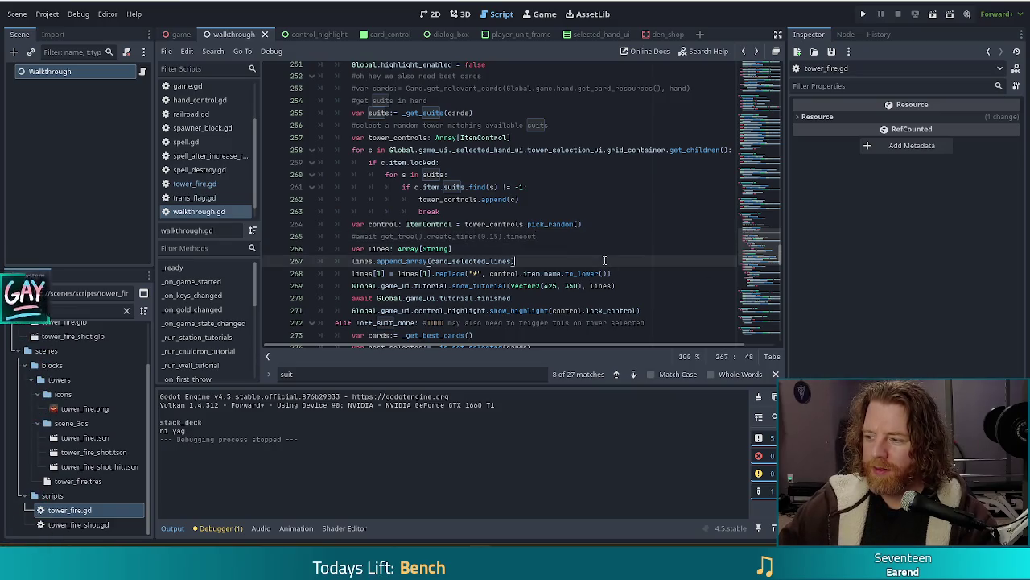
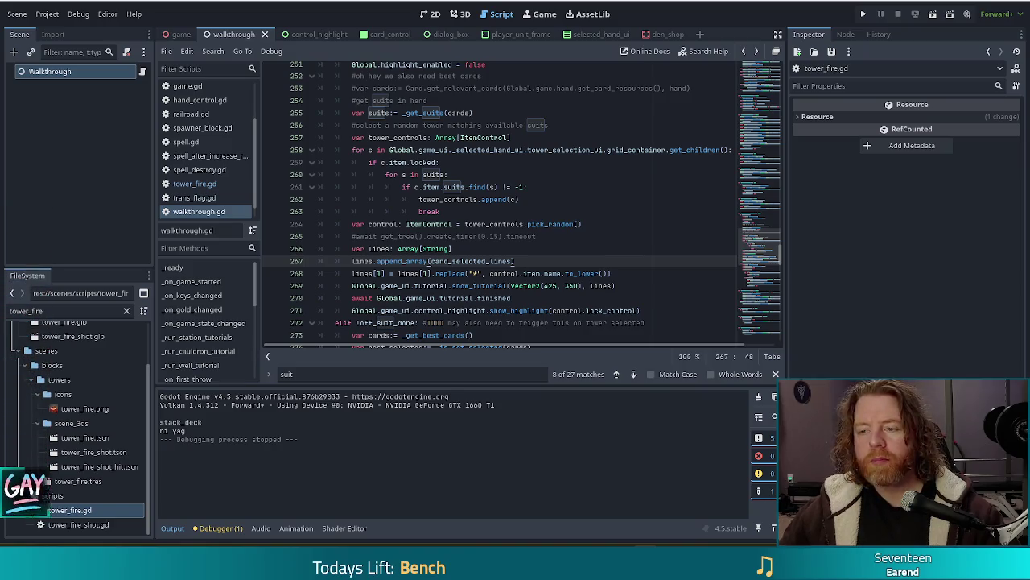
left_click(516, 199)
mouse_move(516, 199)
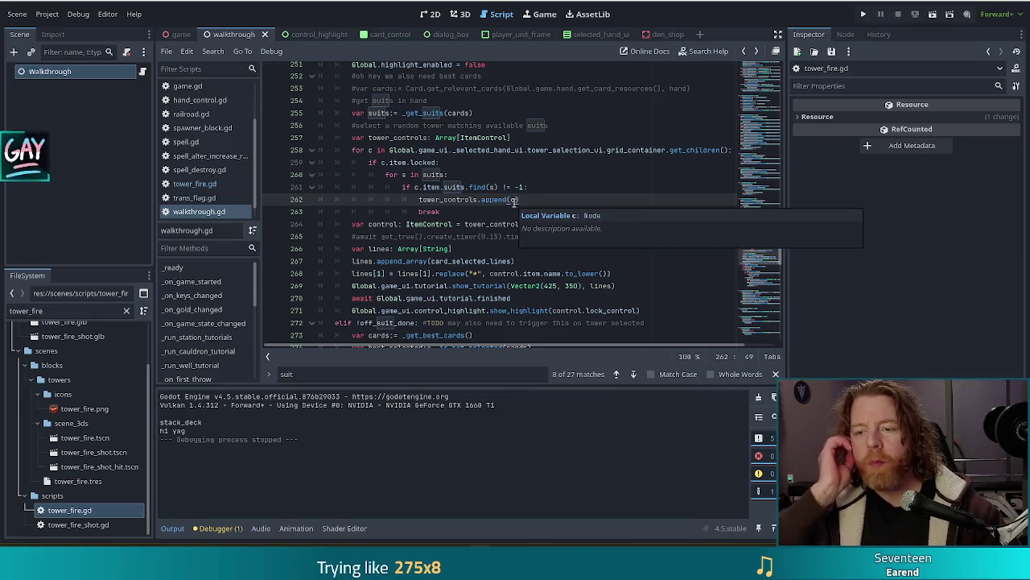